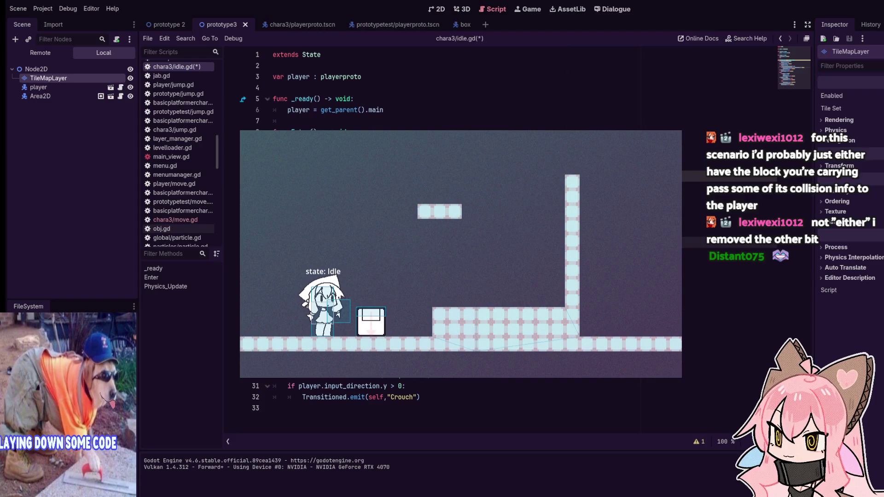
Save idle.gd, then in the game lift the box and throw it beside the ledge
key("ctrl+s")
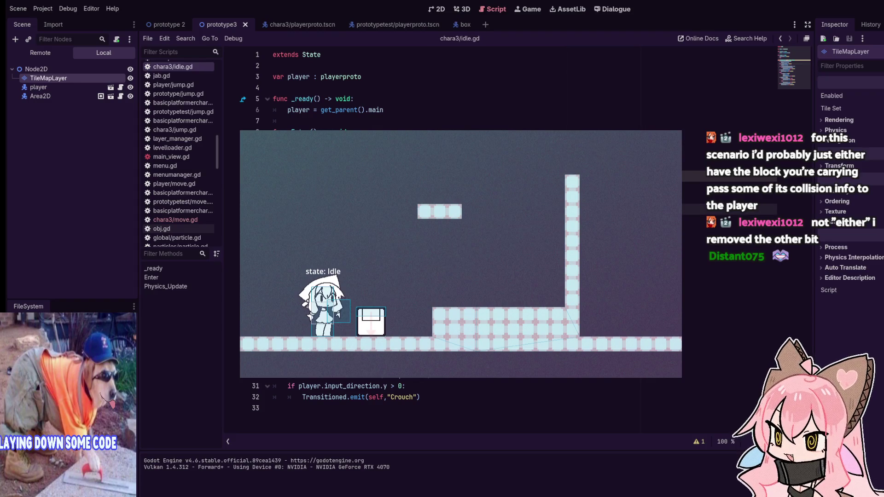
key("Right")
key("x")
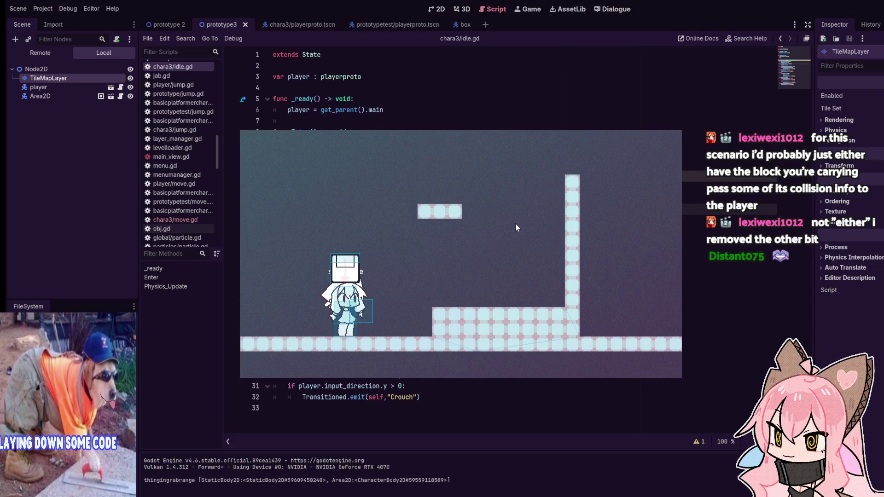
key("Right")
key("x")
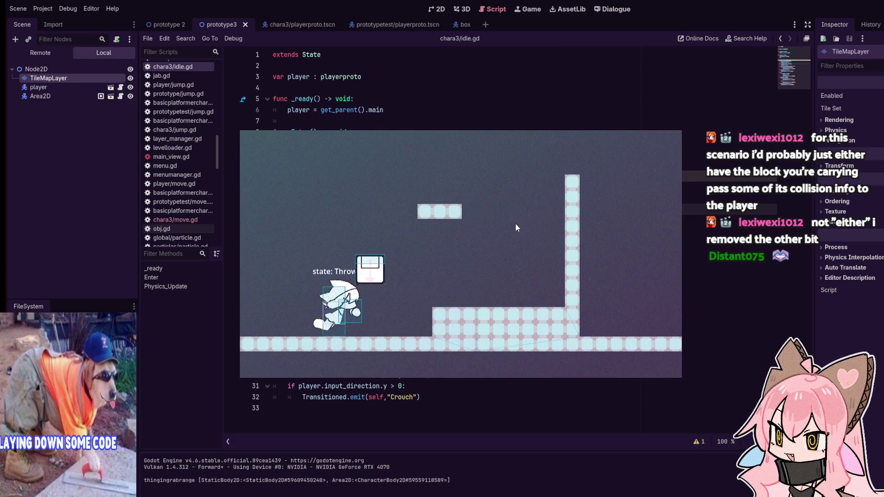
key("Right")
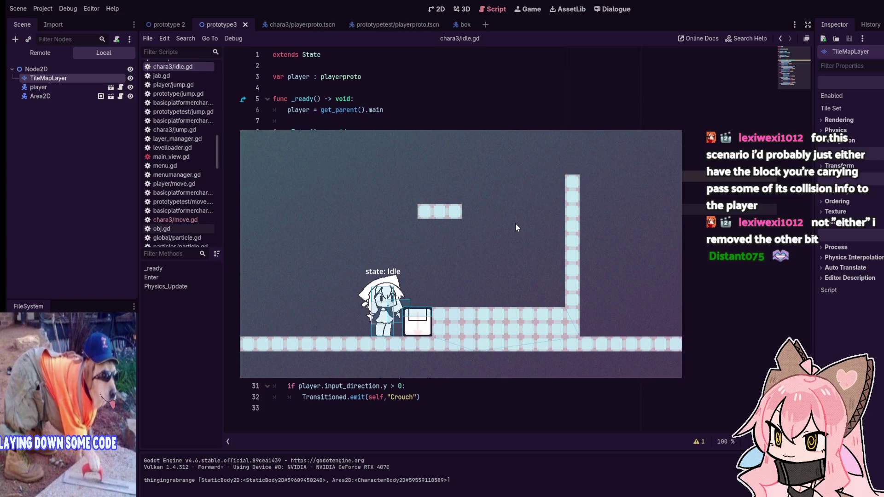
key("Left")
key("Right")
Pick the box up again, throw it onto the platform, and jump while carrying it
key("x")
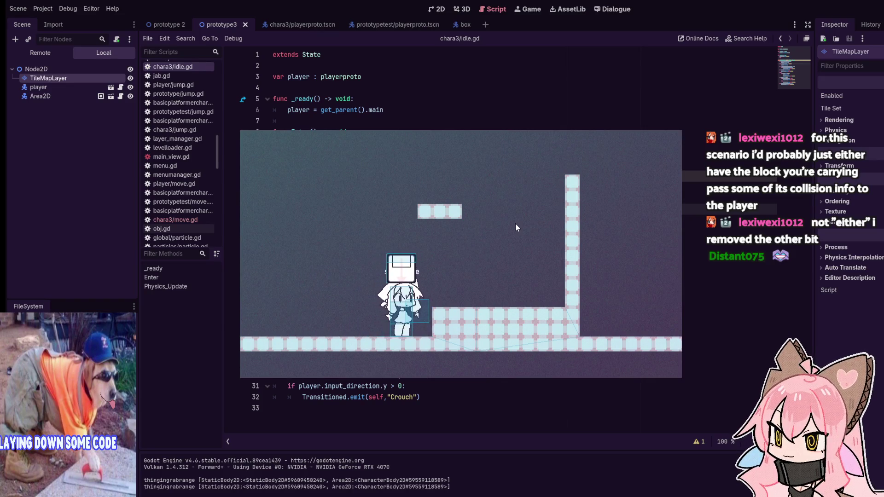
key("x")
key("Right")
key("space")
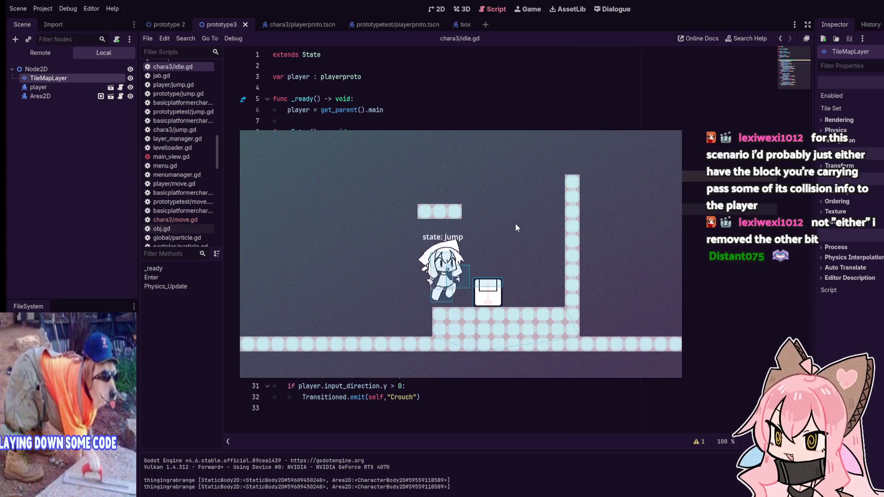
key("Down")
key("x")
key("space")
key("x")
Turn left, step off and throw the box right, then walk up and pick it up
key("Left")
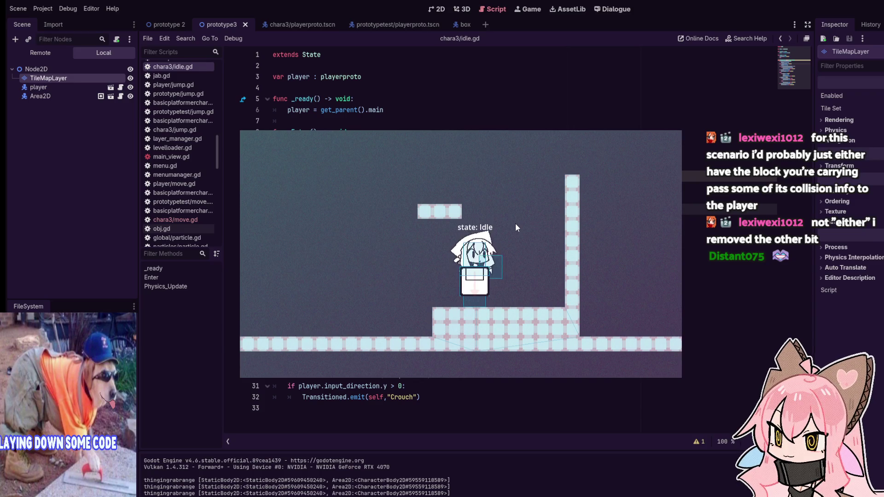
key("Right")
key("x")
key("Right")
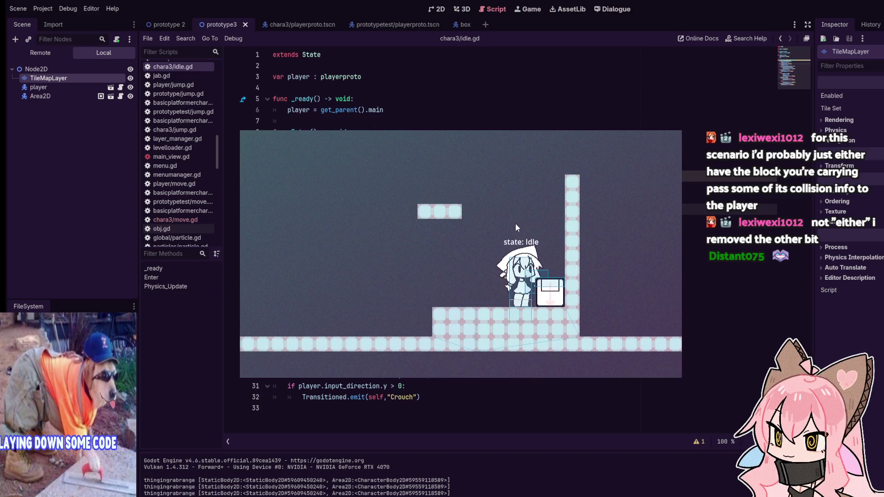
key("x")
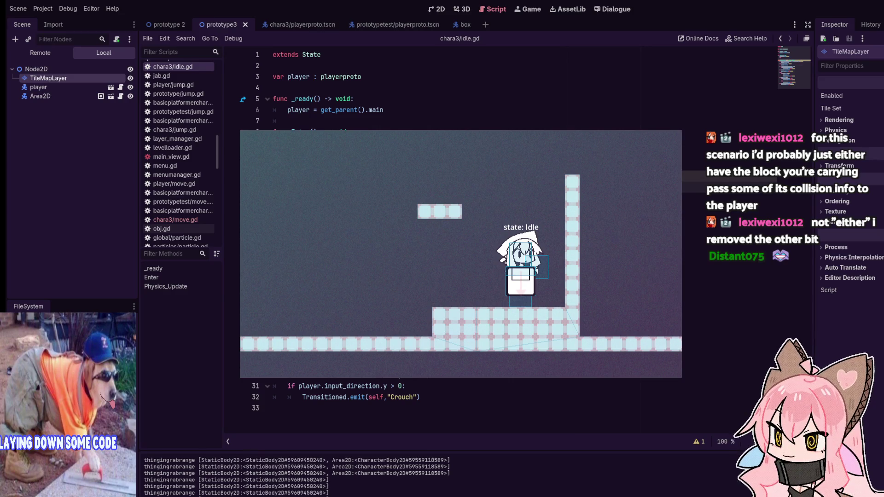
Edit and save idle.gd again, jump in the game, then stop it with F8
key("BackSpace")
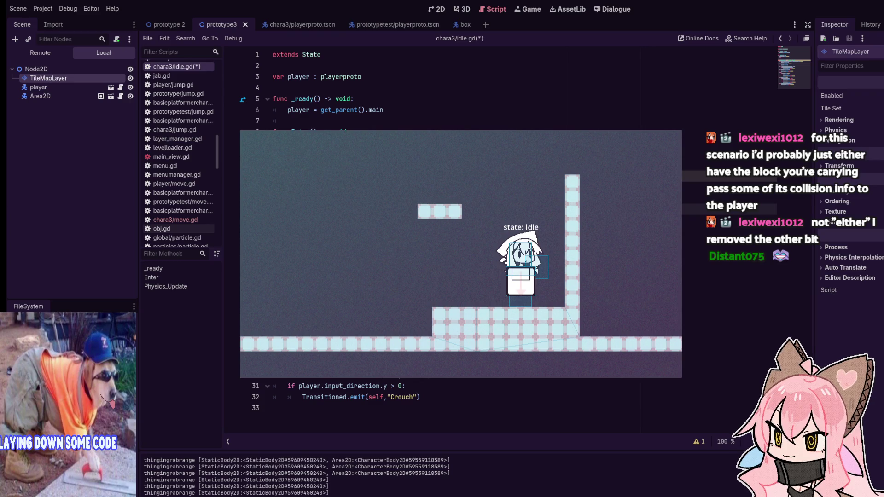
key("ctrl+s")
key("Left")
key("space")
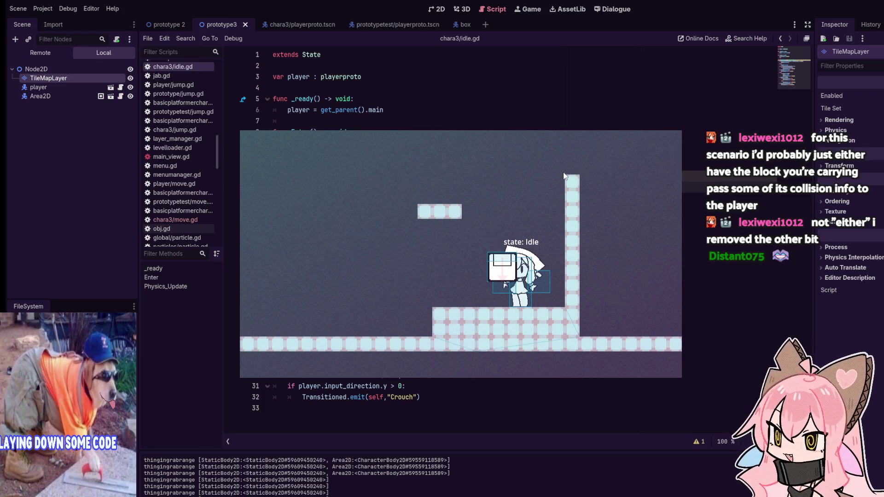
key("F8")
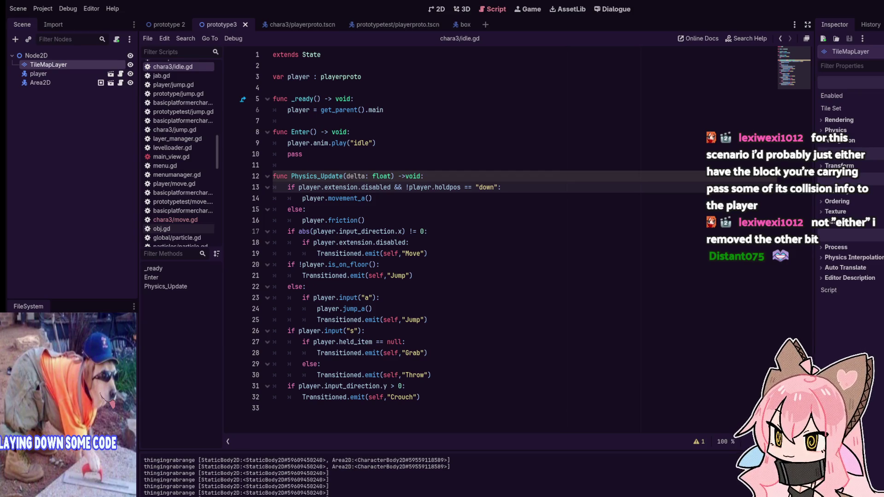
Leave idle.gd after line 10's pass and show the prototype3 level in the 2D view
left_click(488, 150)
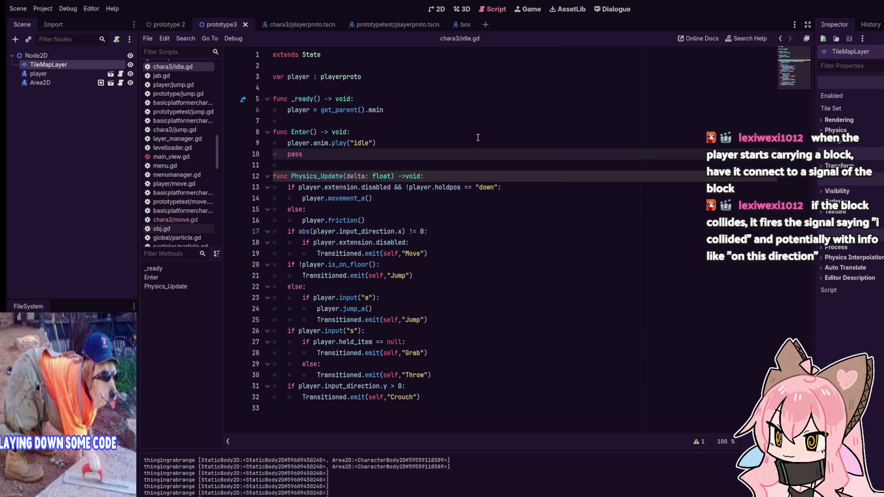
left_click(435, 9)
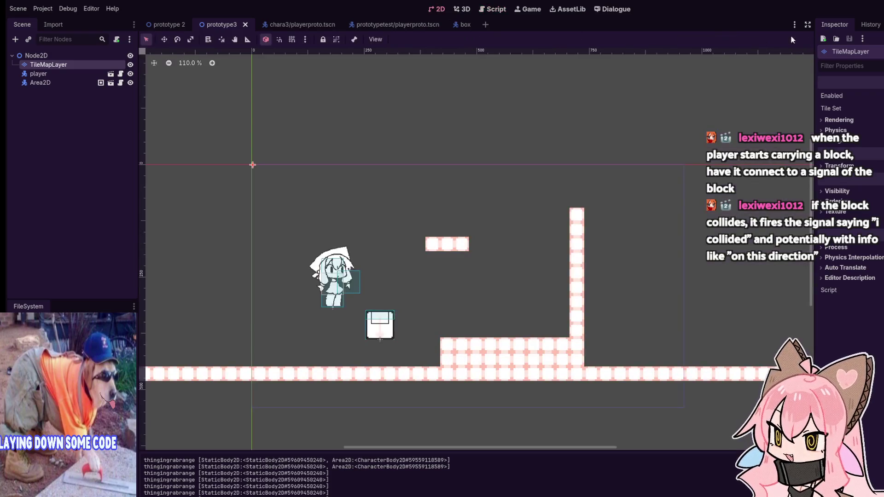
key("F5")
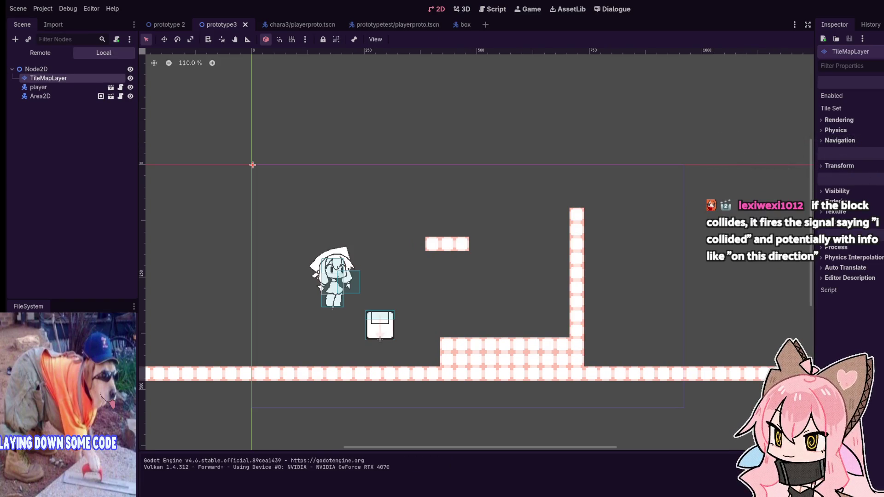
key("Right")
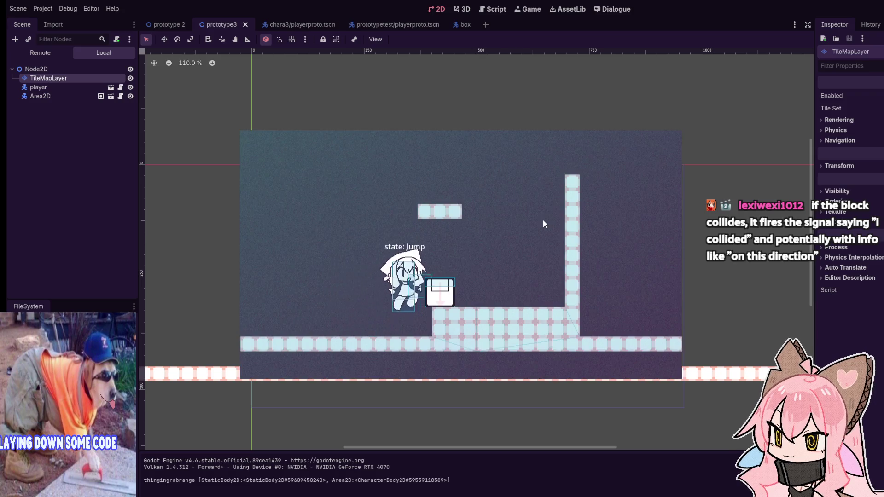
key("e")
key("Right")
key("e")
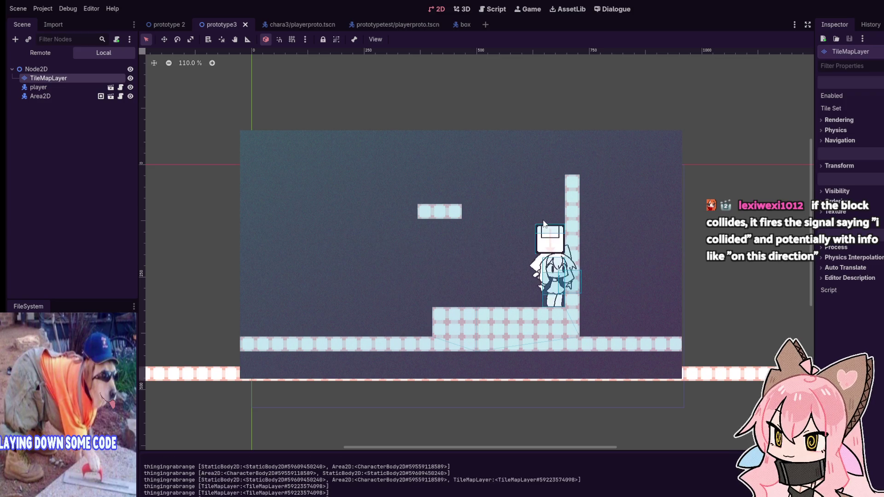
key("space")
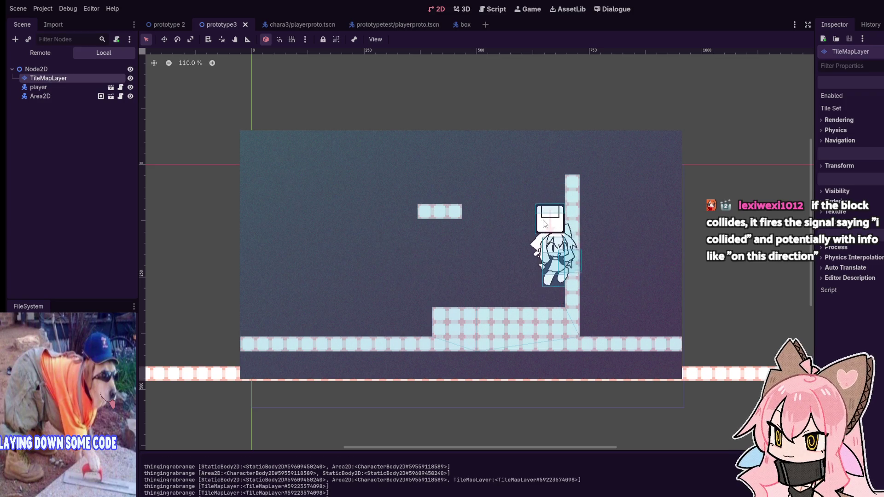
key("e")
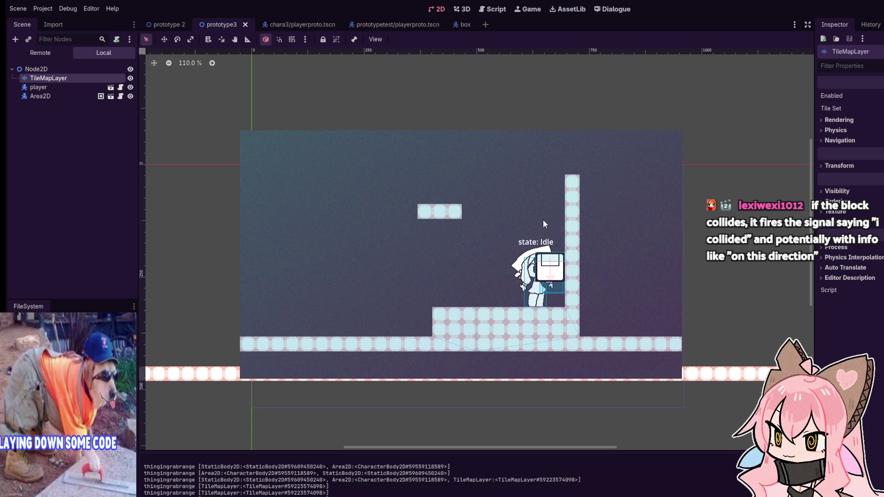
key("e")
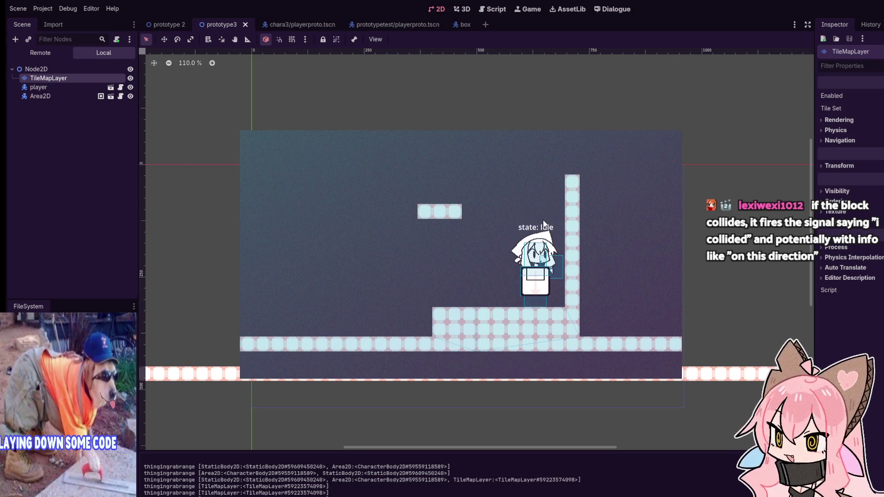
key("space")
key("space")
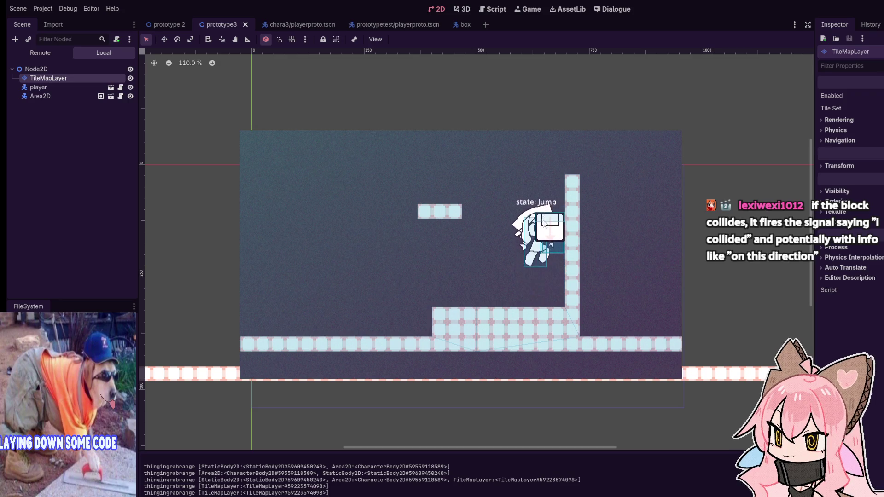
key("space")
key("space")
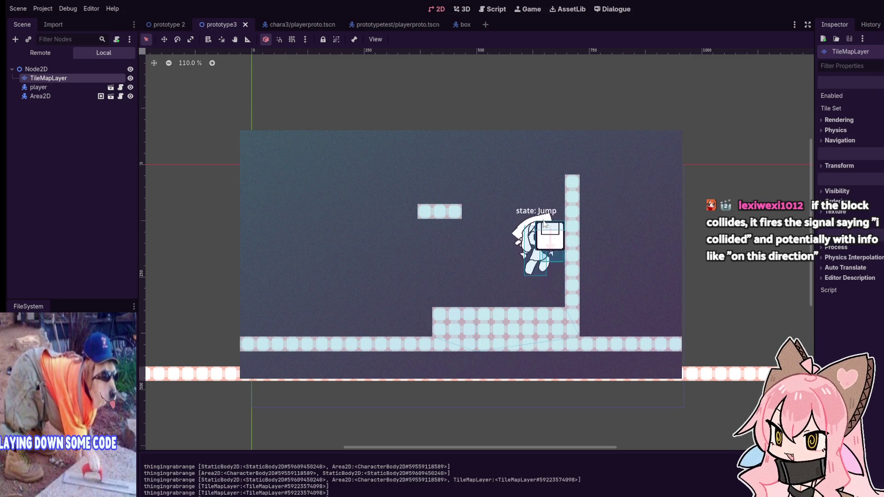
key("space")
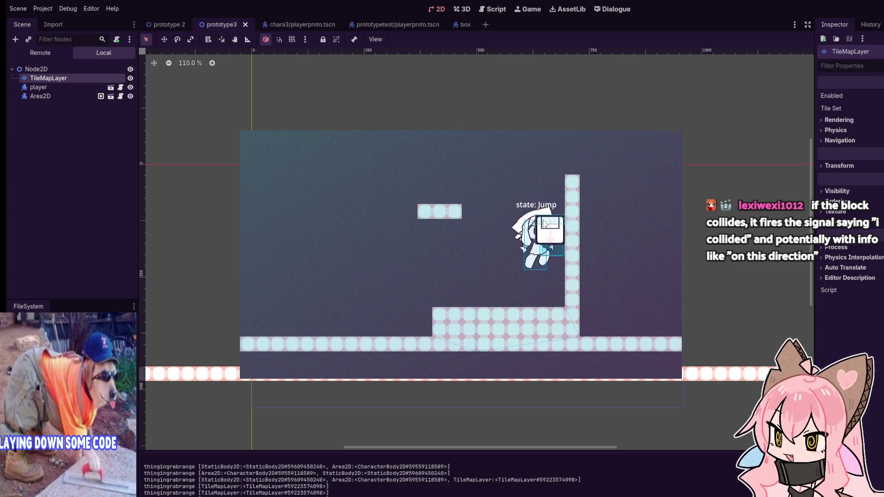
key("space")
key("Left")
key("space")
key("Right")
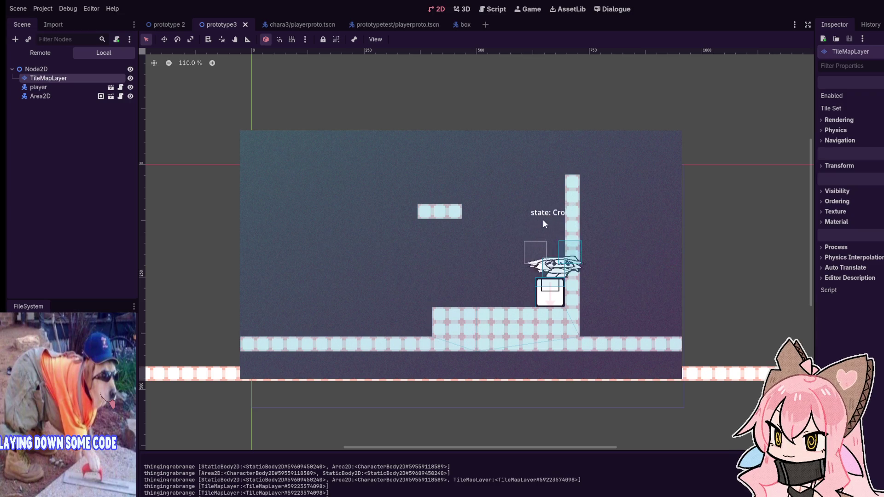
key("F8")
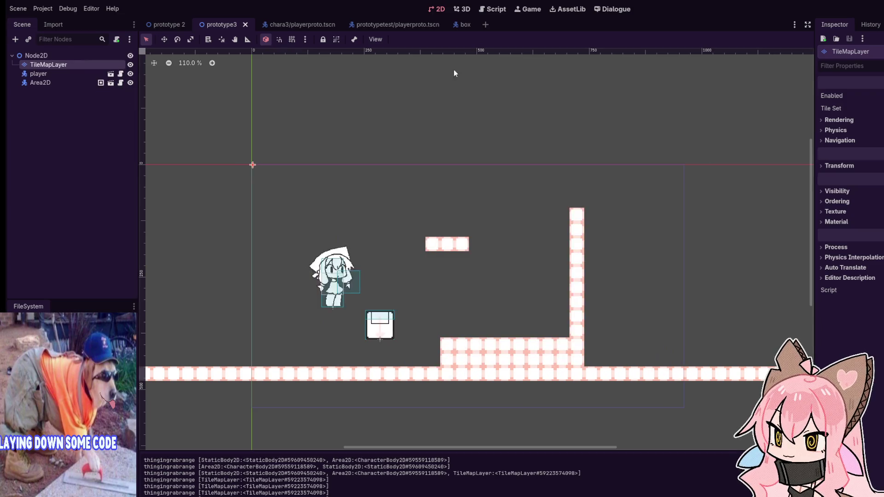
left_click(312, 27)
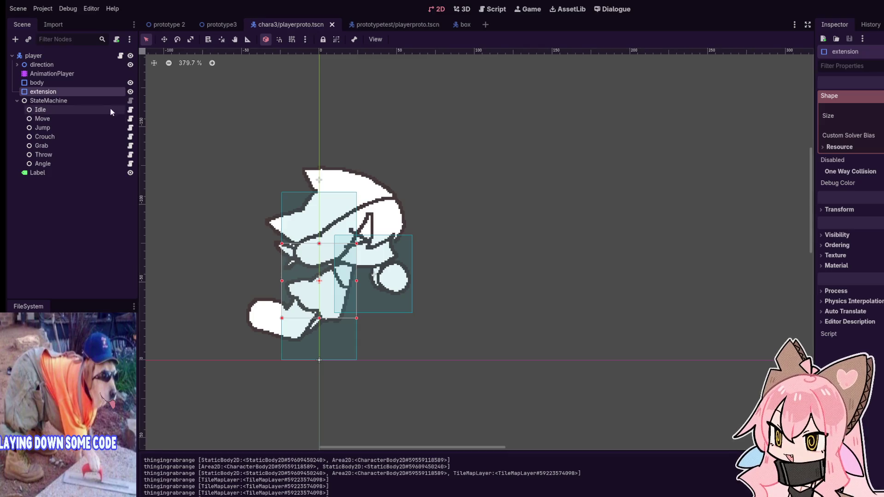
Open playerproto.gd, then move.gd, and finally the Idle node's idle.gd script
left_click(120, 56)
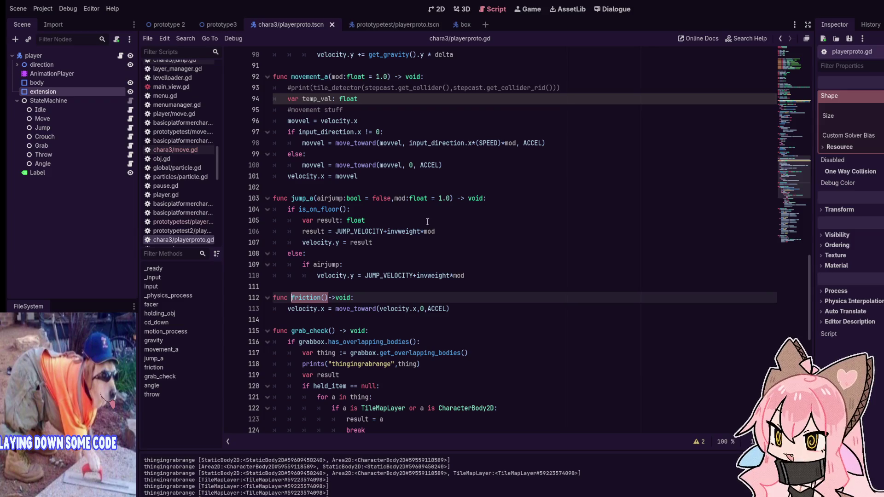
left_click(131, 119)
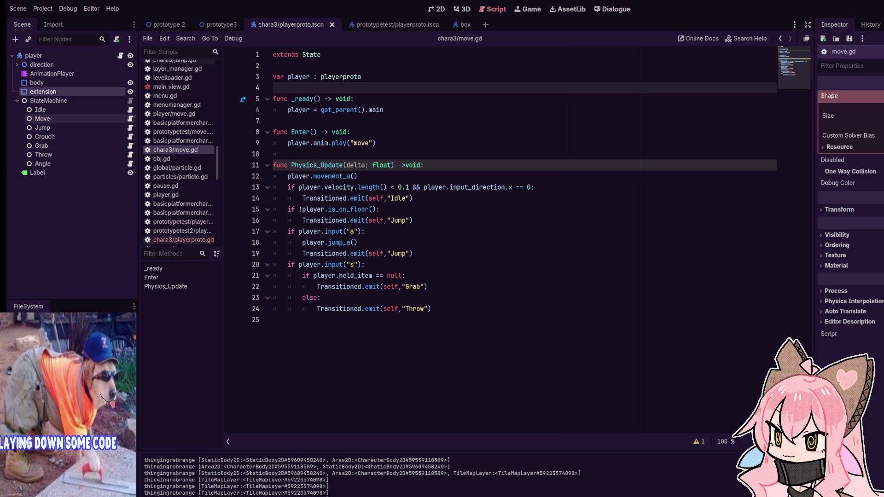
left_click(130, 110)
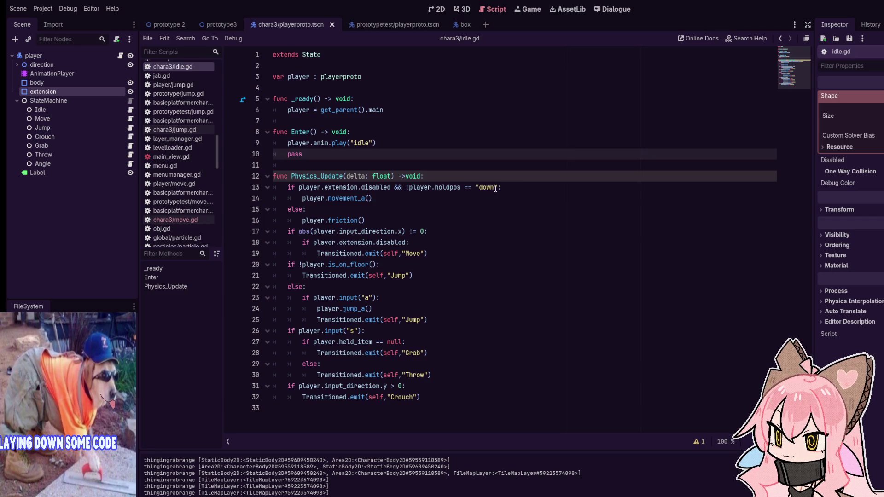
Delete the holdpos == "down" condition from line 13 of idle.gd, discarding a half-typed line
left_click_drag(395, 188, 498, 183)
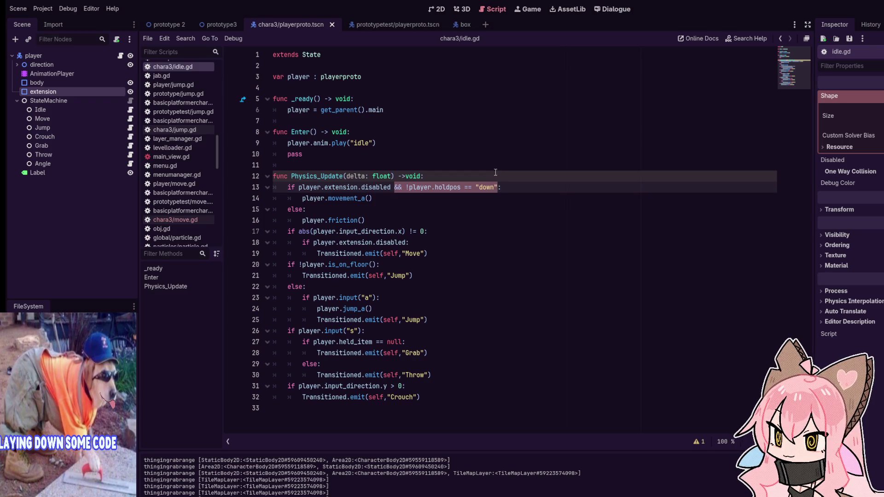
key("BackSpace")
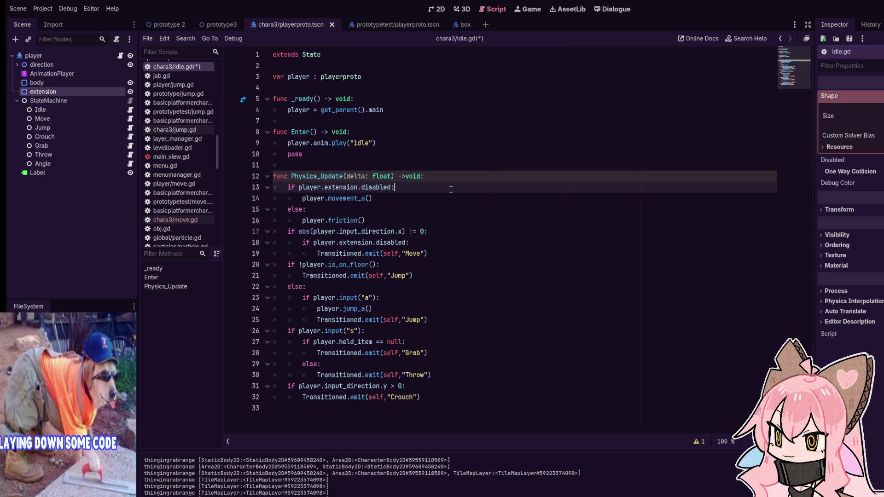
key("End")
key("Return")
type("if player.")
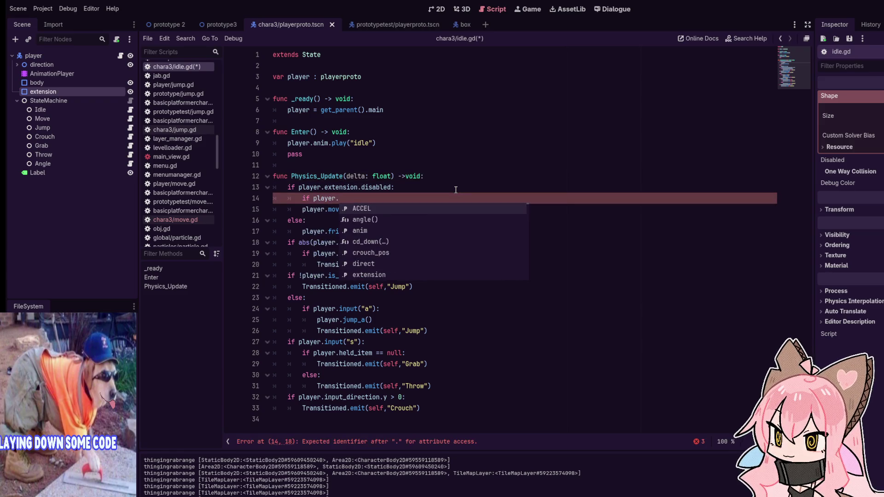
key("BackSpace")
key("BackSpace")
key("BackSpace")
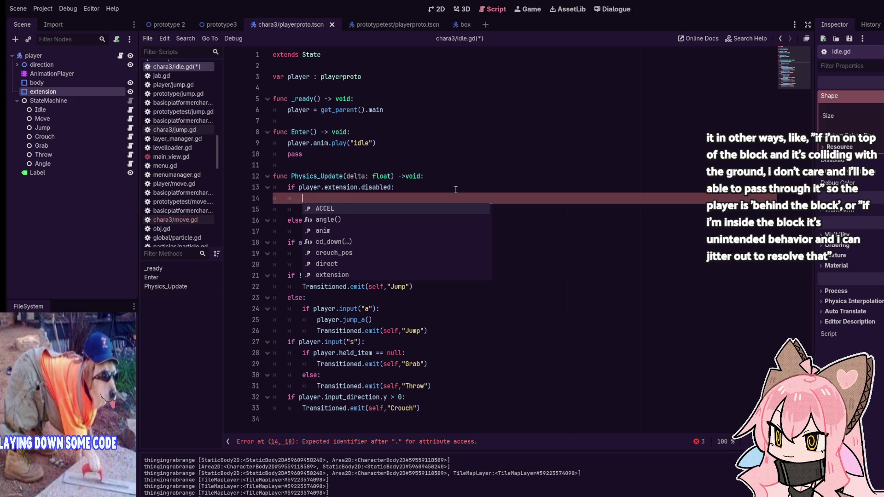
key("BackSpace")
key("BackSpace")
key("BackSpace")
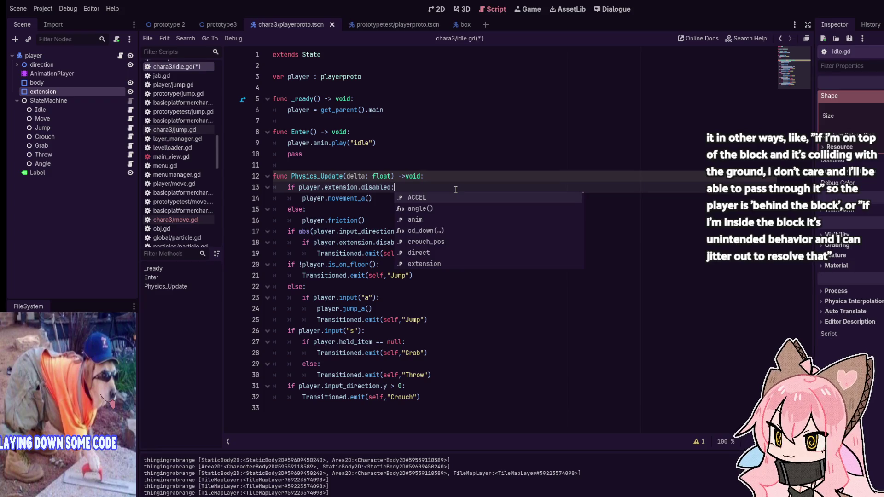
Start an 'if player.holdpos' check on a new line under else:
double_click(289, 206)
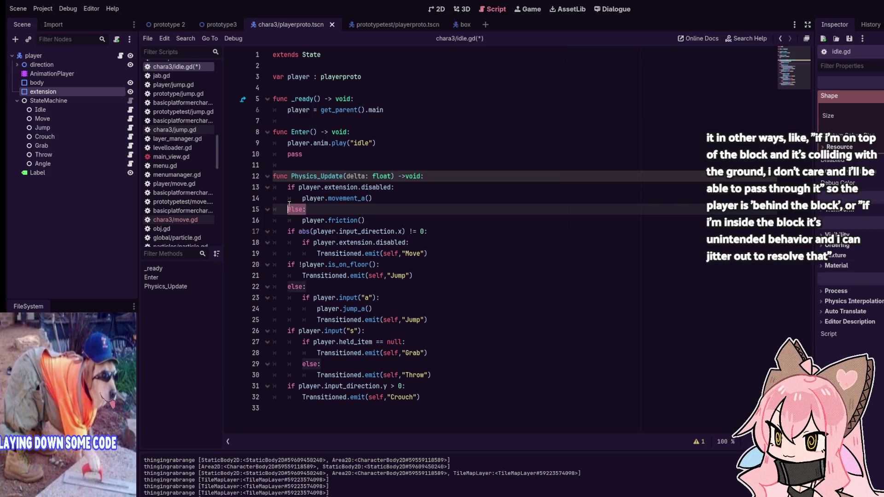
left_click(317, 209)
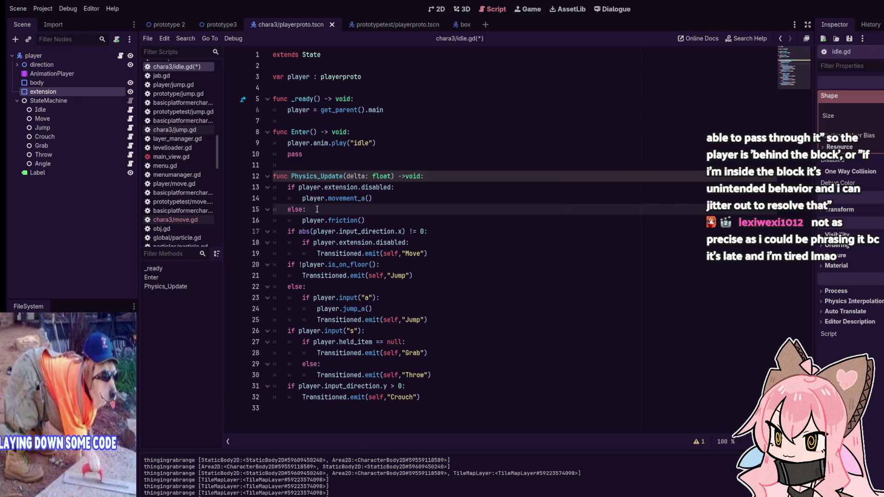
key("Return")
type("if ")
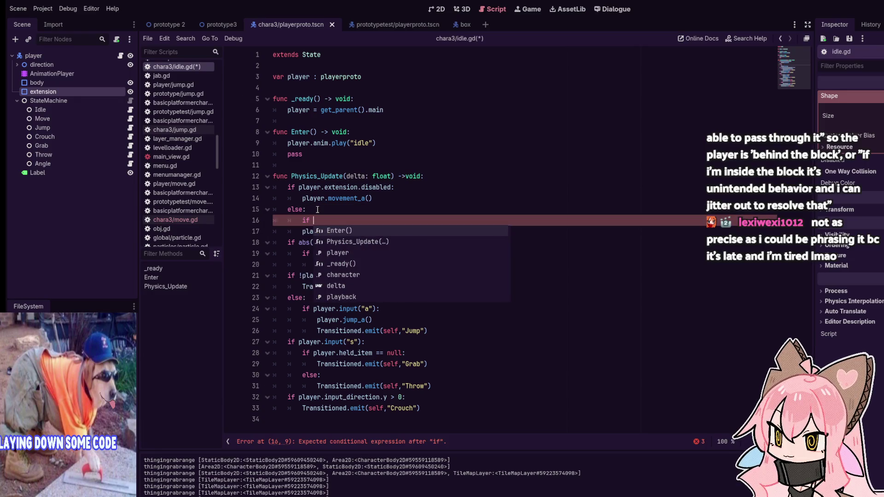
type("player.")
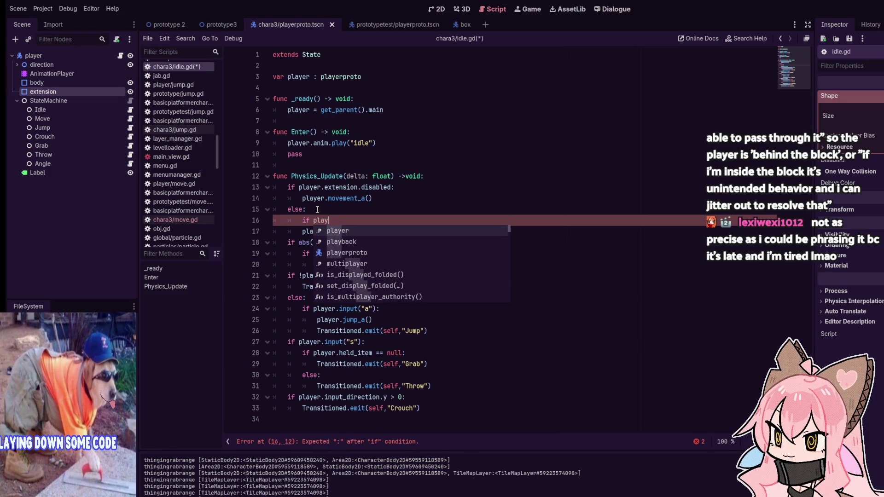
type("po")
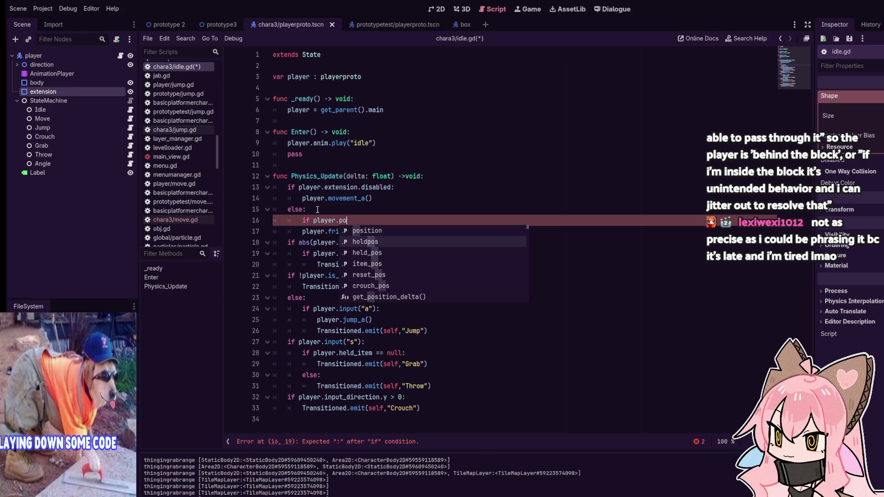
key("Return")
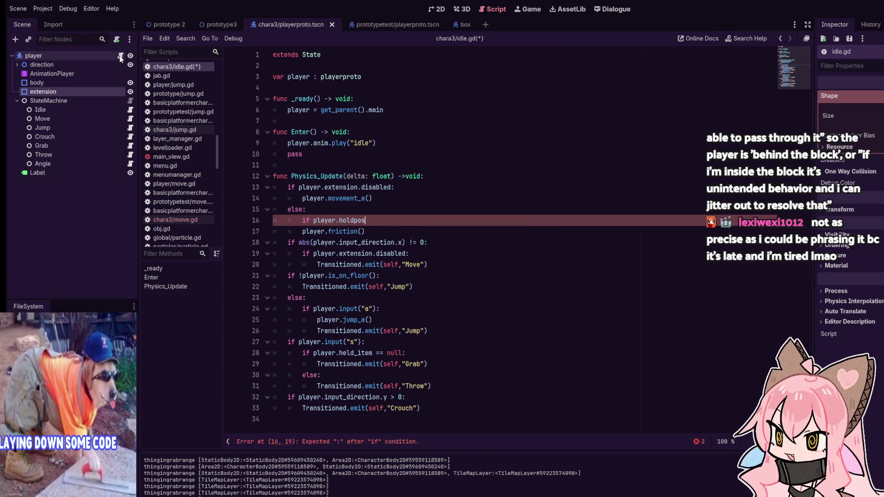
Open playerproto.gd and scroll up to its holdpos variable
left_click(120, 55)
scroll(382, 235, "up", 10)
scroll(382, 236, "up", 1)
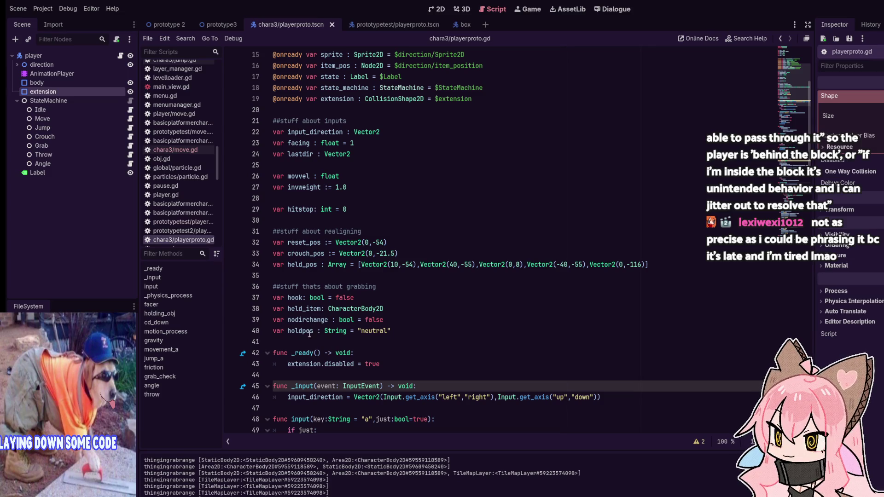
Rename holdpos to hold_dir on line 40 of playerproto.gd
left_click(303, 332)
left_click_drag(314, 331, 304, 332)
key("BackSpace")
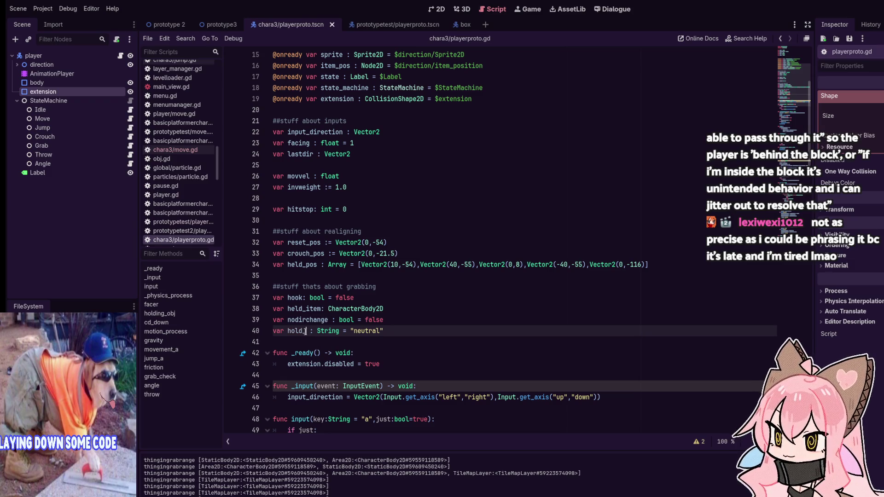
type("_dir")
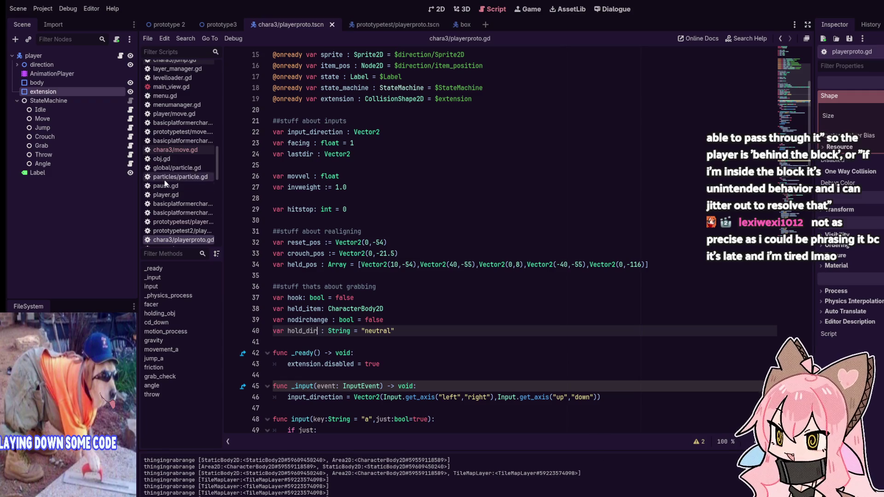
Back in idle.gd, make line 16 check player.hold_dir == "down"
left_click(130, 109)
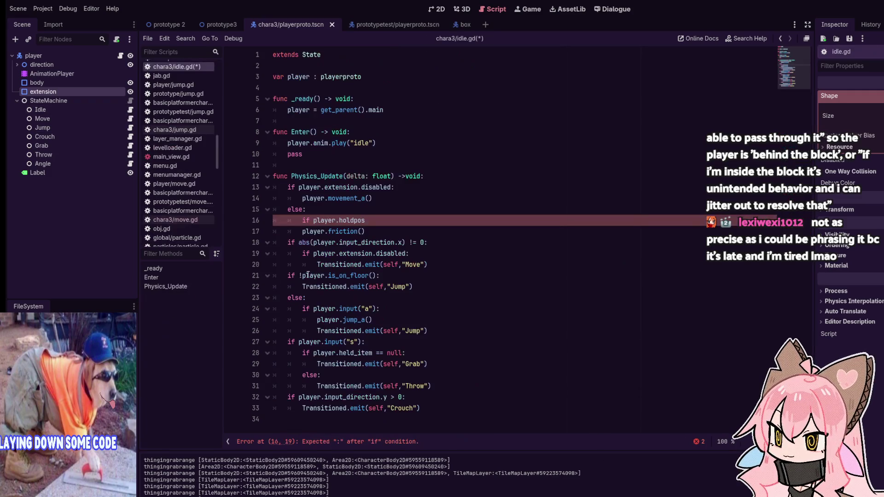
key("BackSpace")
key("BackSpace")
key("BackSpace")
type("_d")
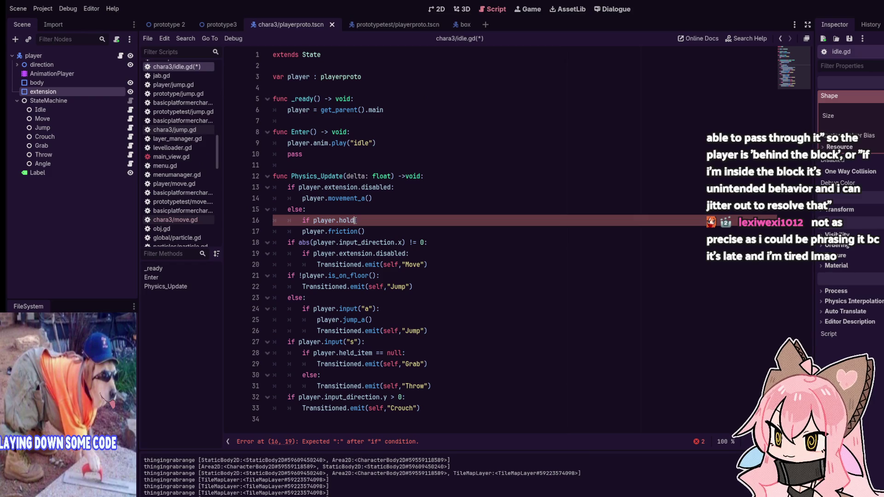
type("ir == \"down\"")
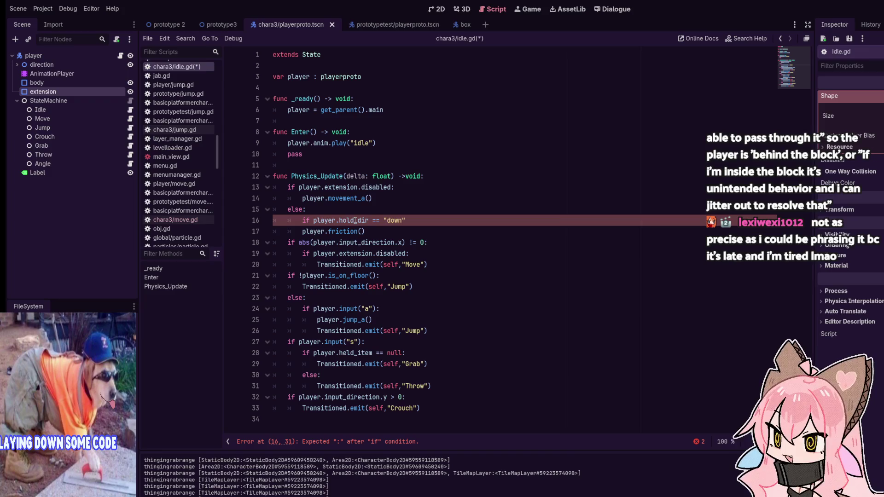
End the hold_dir condition with a colon, indent player.friction() under it, and save idle.gd
type(":")
left_click(291, 230)
key("Tab")
left_click(315, 198)
key("ctrl+s")
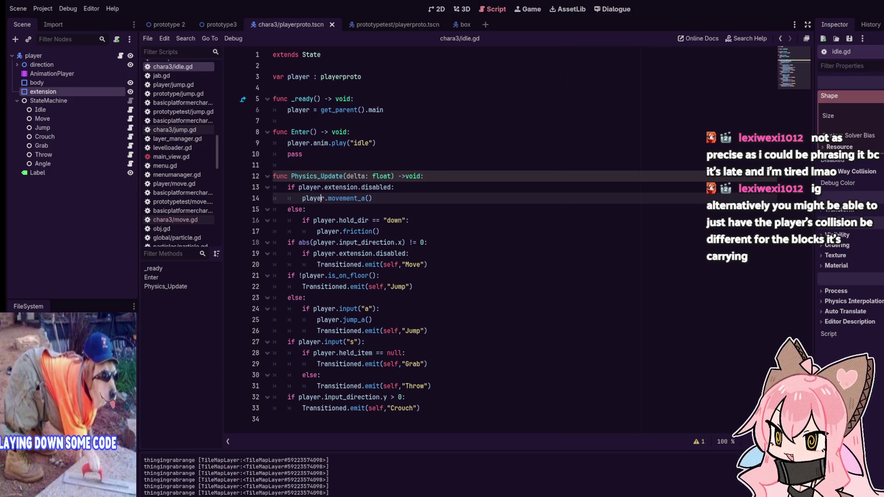
left_click(218, 24)
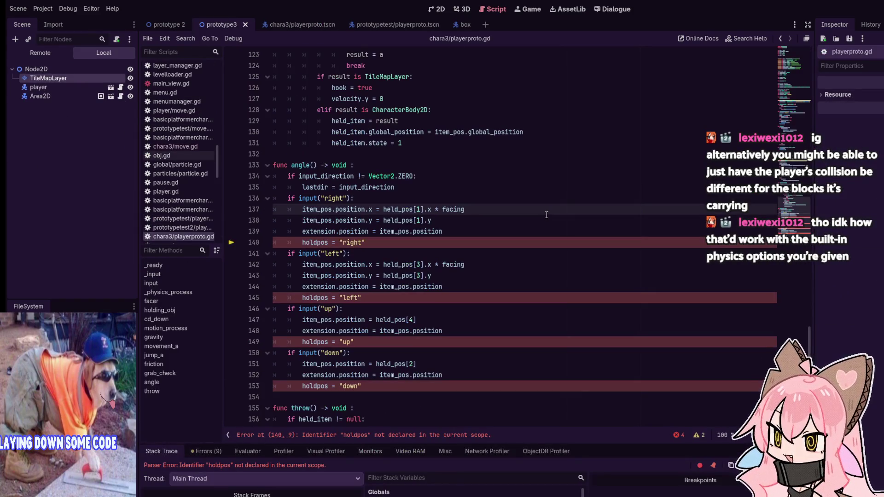
Change holdpos to hold_dir on line 140 and paste it over holdpos on line 145
left_click(305, 243)
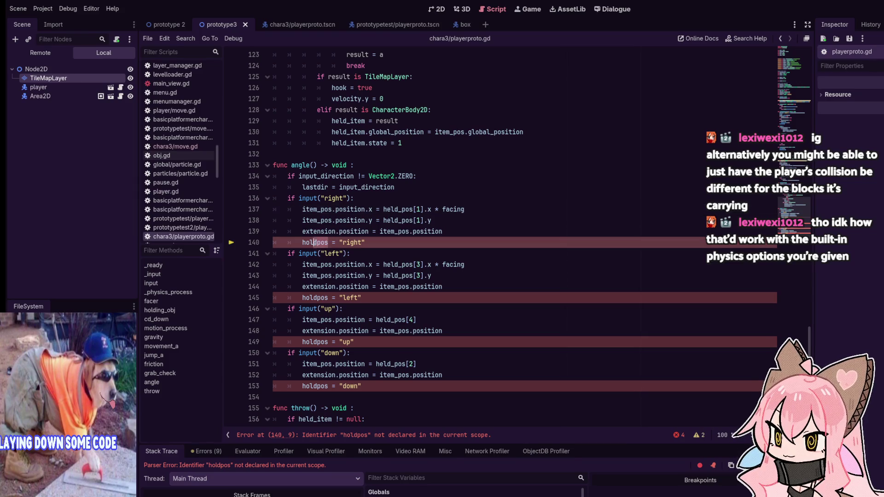
type("old_dir")
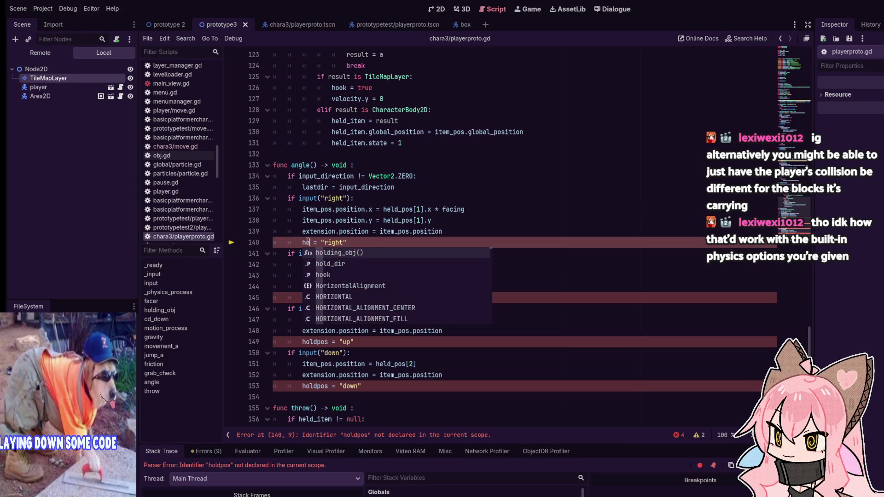
left_click_drag(303, 242, 332, 242)
key("ctrl+c")
left_click_drag(328, 297, 302, 298)
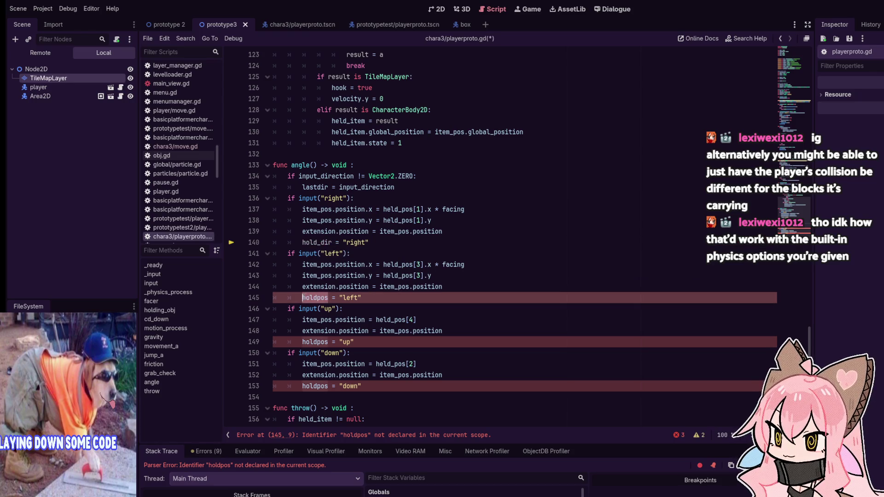
key("ctrl+v")
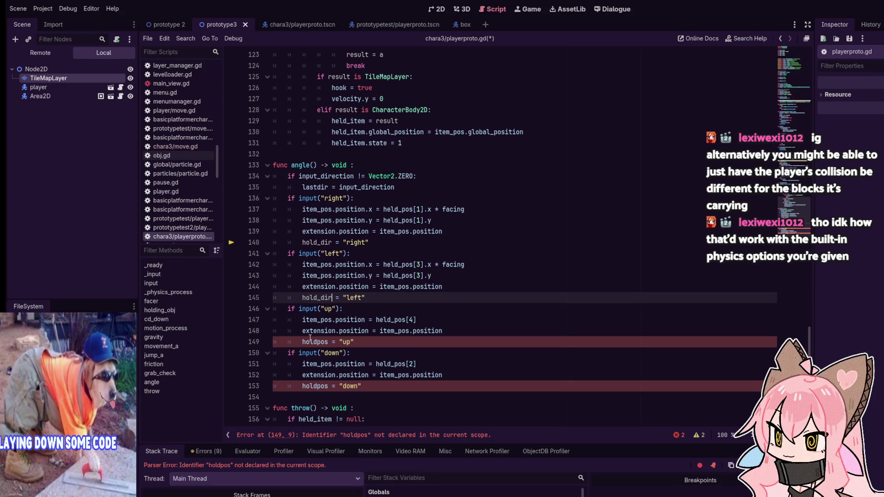
Replace holdpos with hold_dir on lines 149 and 153, save, and run the project with F5
left_click_drag(302, 342, 328, 341)
key("ctrl+v")
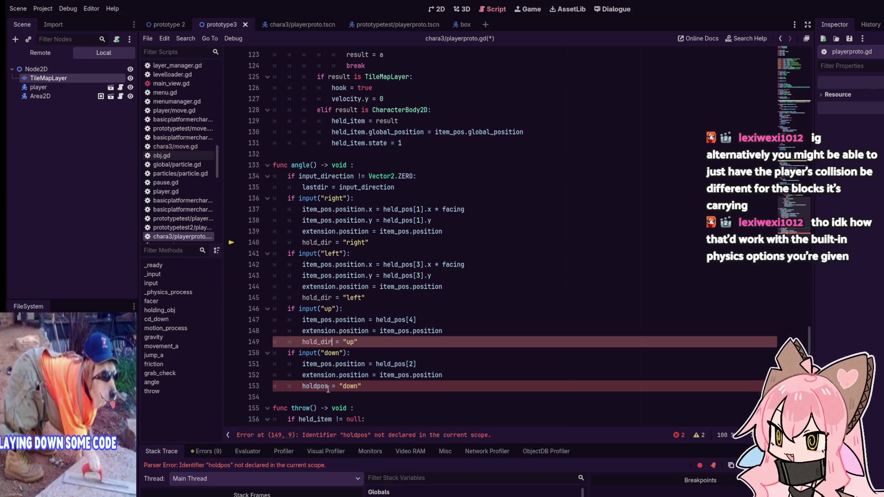
left_click_drag(328, 386, 302, 386)
key("ctrl+v")
left_click(367, 275)
key("ctrl+s")
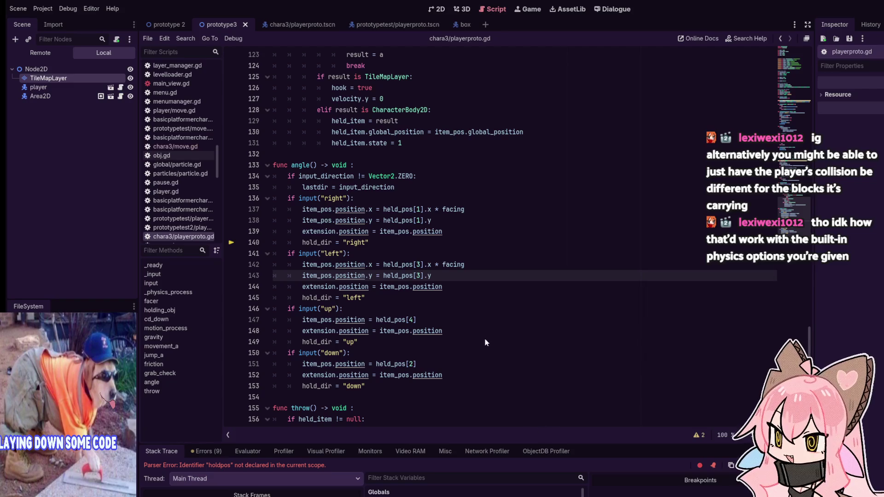
left_click(524, 132)
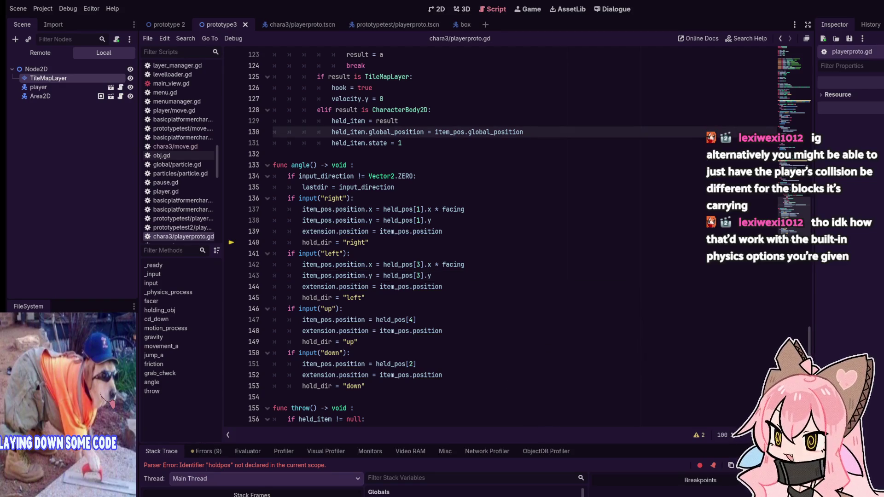
key("F5")
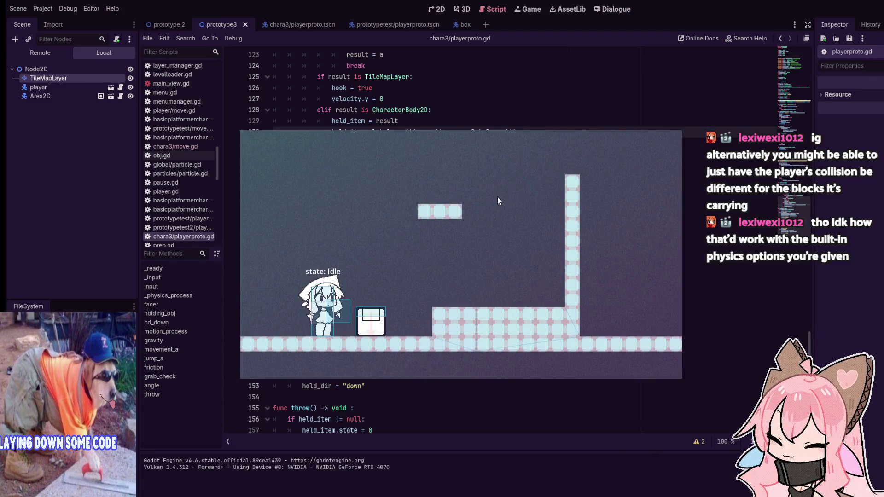
Pick up the box, walk right and jump with it, then throw it right
key("x")
key("Right")
key("z")
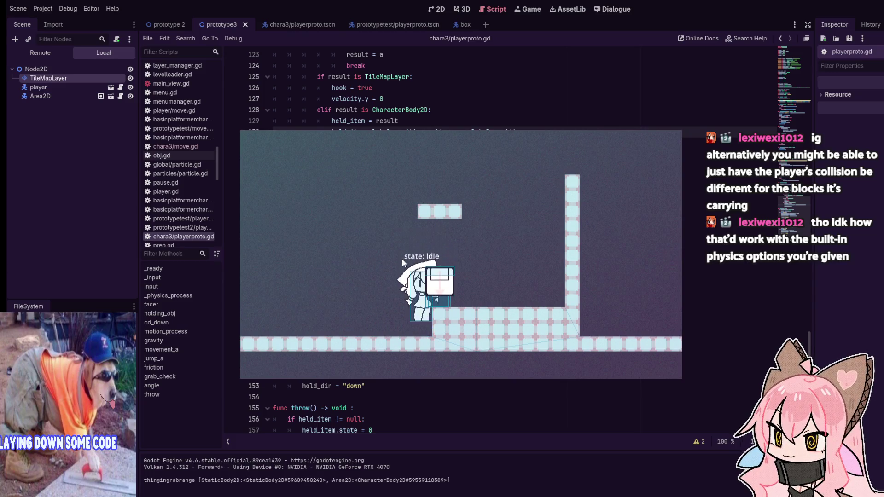
key("Left")
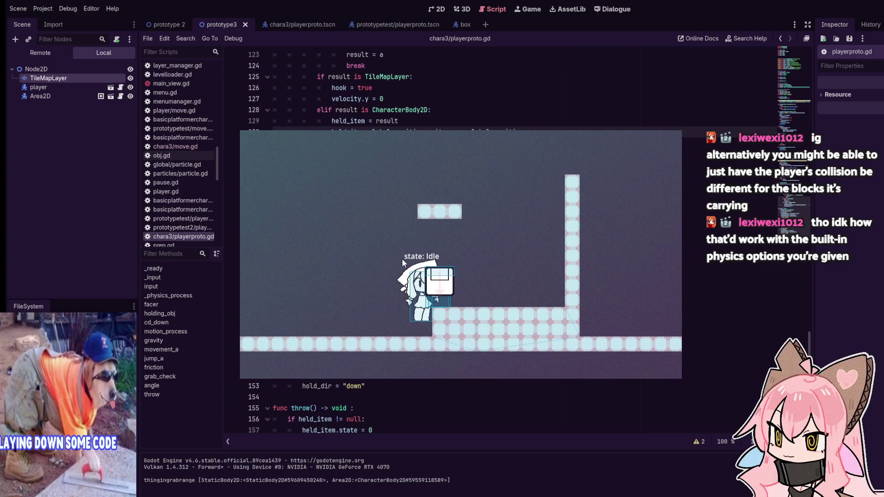
key("z")
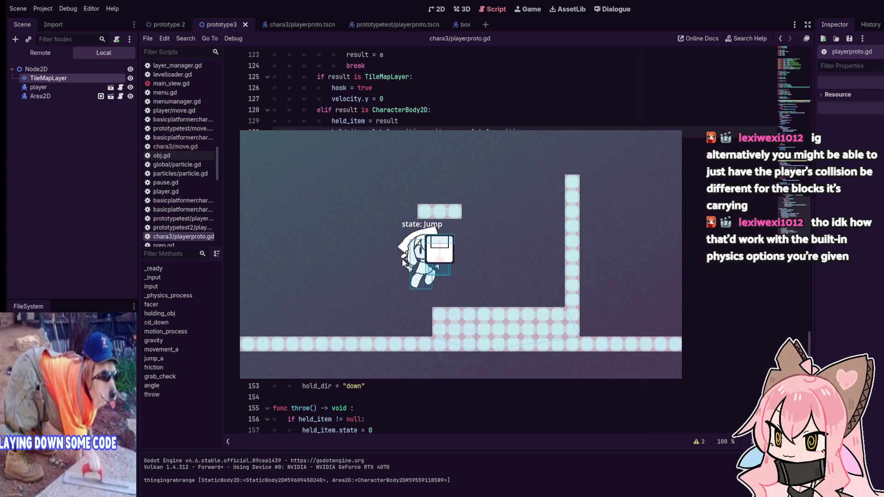
key("x")
Jump onto the raised platform, pick up the box and carry it to the wall
key("Right")
key("z")
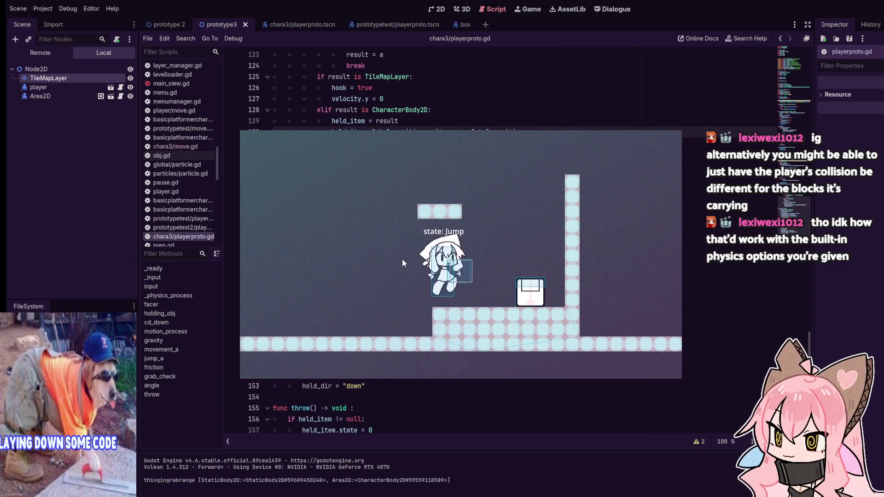
key("x")
key("Right")
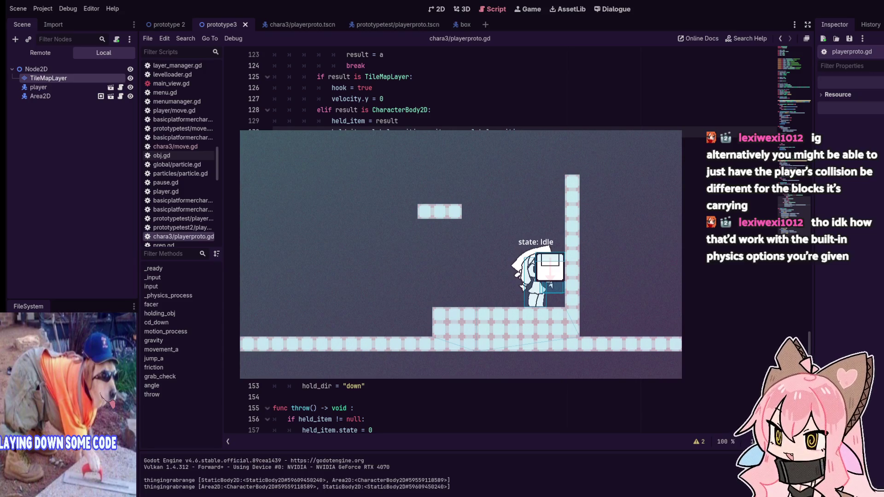
scroll(736, 230, "up", 5)
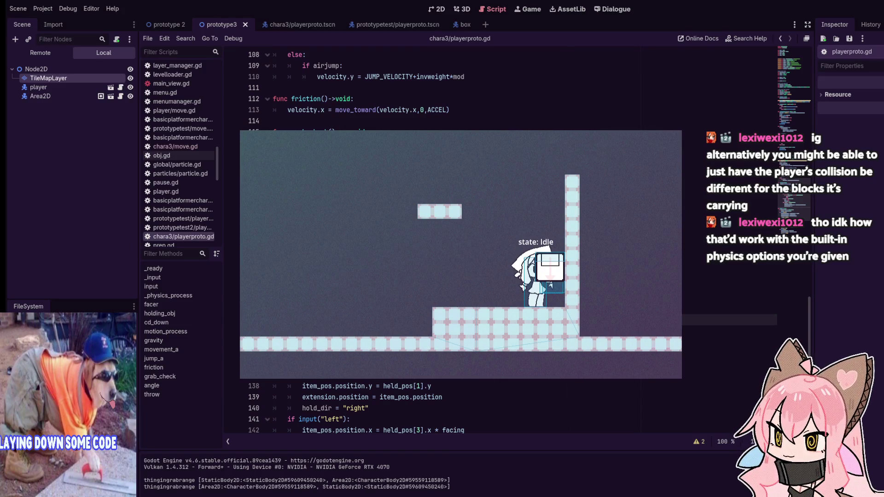
left_click(729, 298)
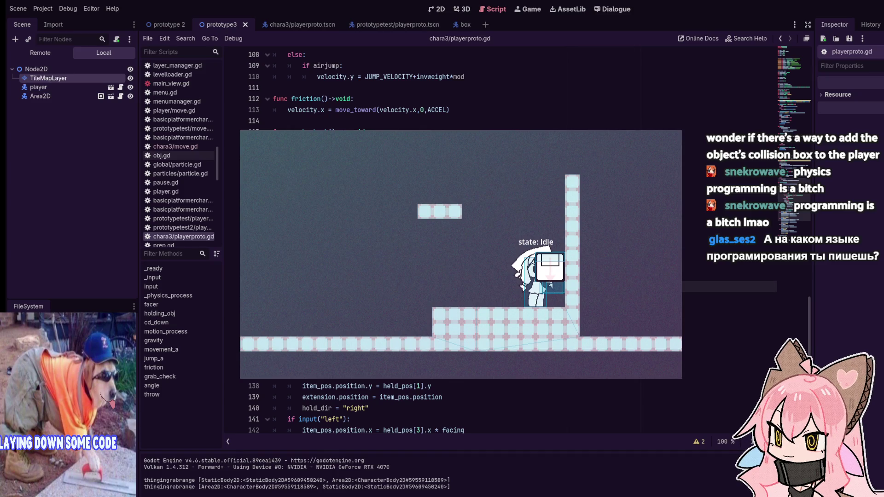
left_click(120, 88)
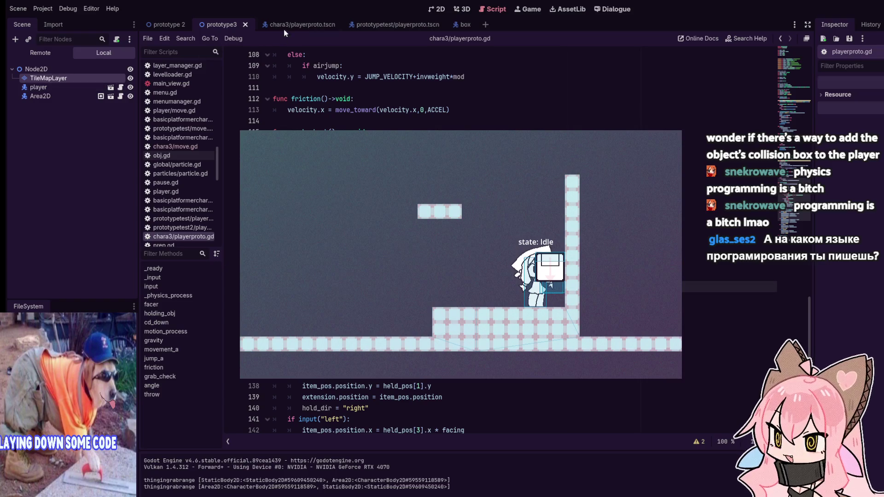
Open chara3/idle.gd from the Idle node and place the caret on the line to edit
left_click(129, 124)
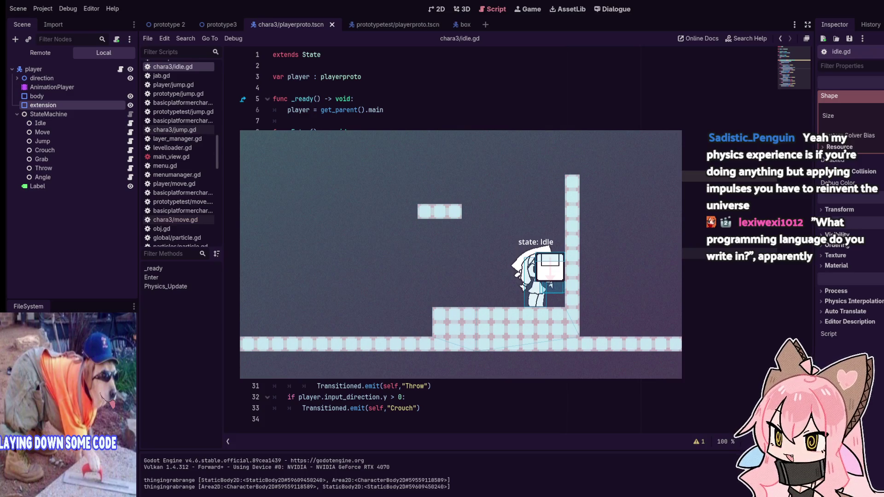
left_click(736, 231)
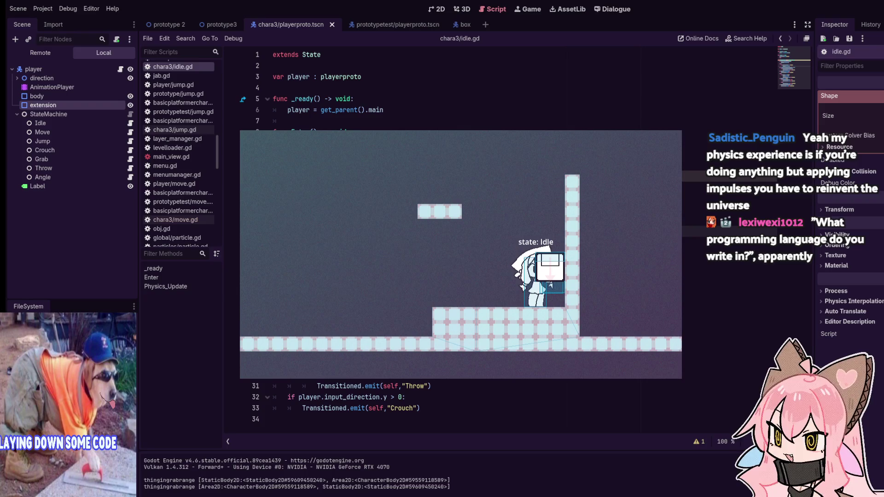
Add Transitioned.emit(self,"Grab"), move the Throw emit under else:, and save idle.gd
key("Return")
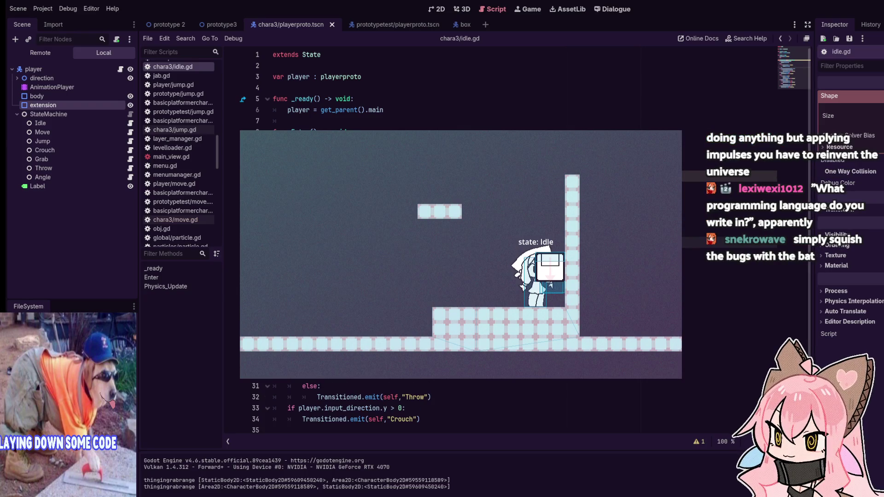
key("Return")
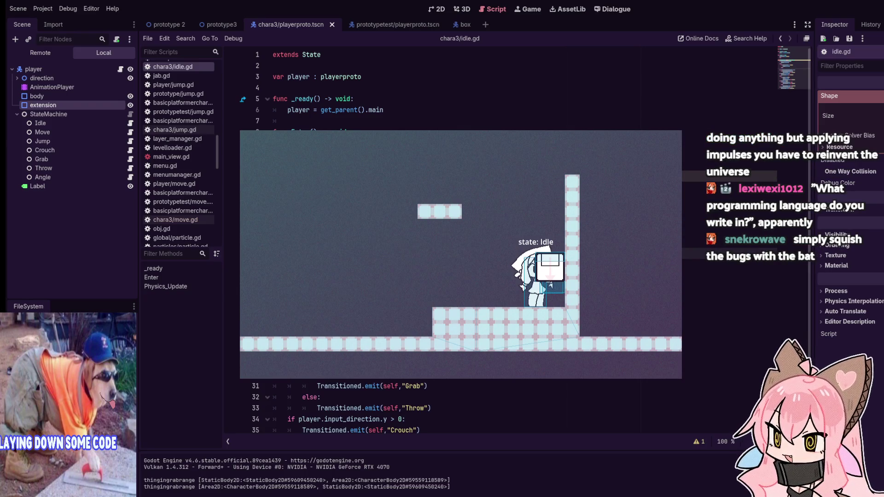
key("BackSpace")
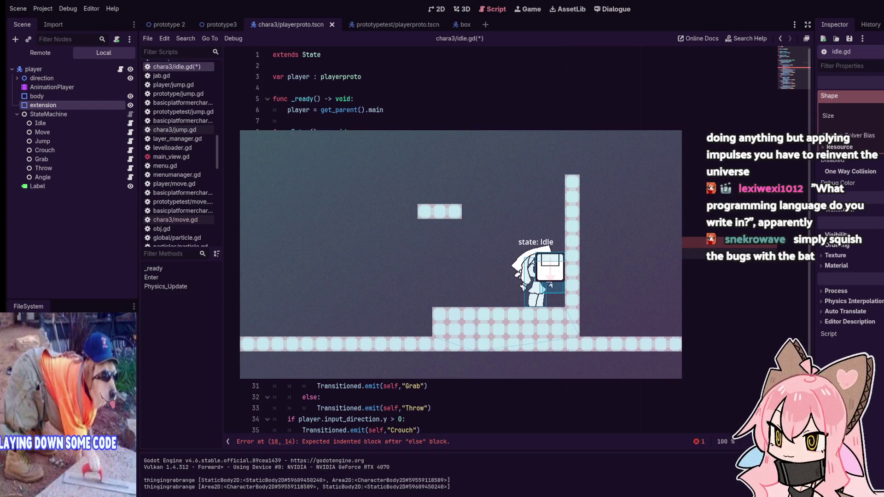
key("ctrl+s")
Walk left and right carrying the box and jump with it
key("Left")
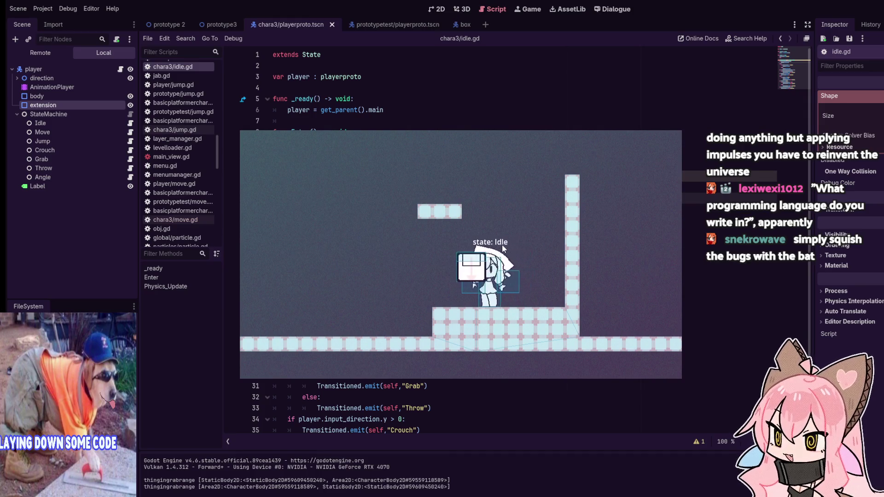
key("Right")
key("Left")
key("Right")
key("Left")
key("space")
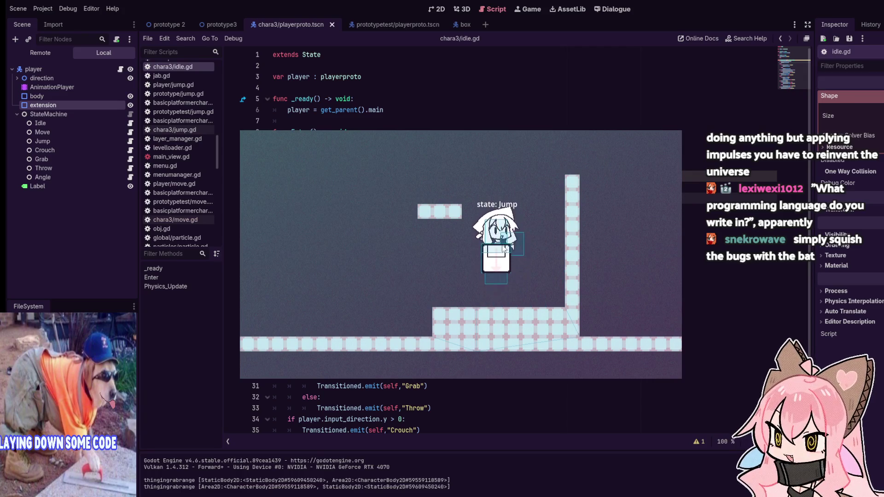
key("space")
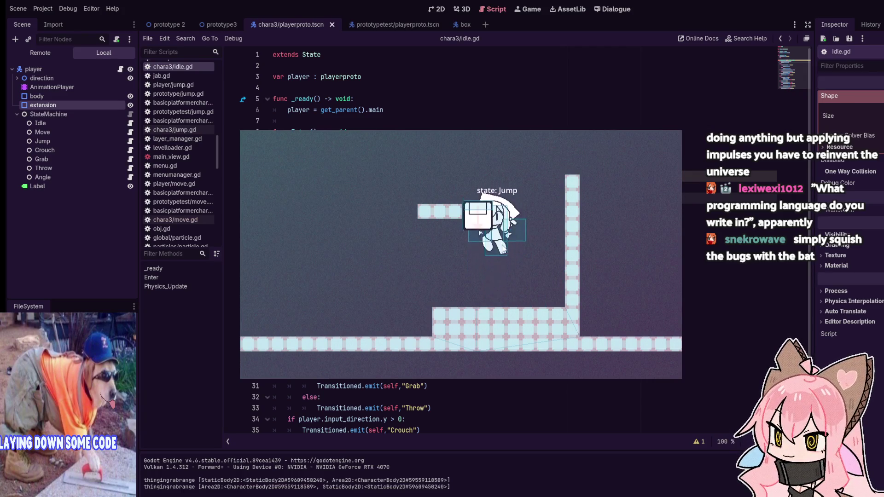
key("Right")
key("Right")
Jump repeatedly beside the wall, then turn left and jump with the box held below
key("space")
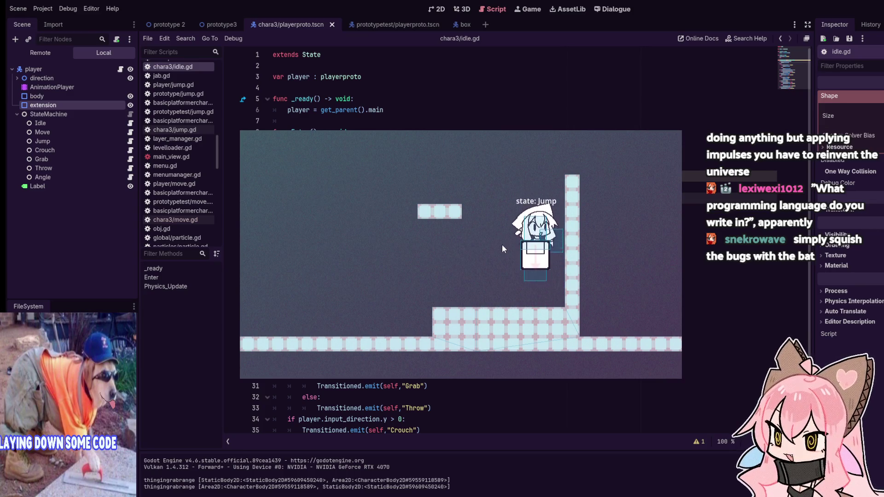
key("space")
key("Left")
key("Right")
key("space")
key("Right")
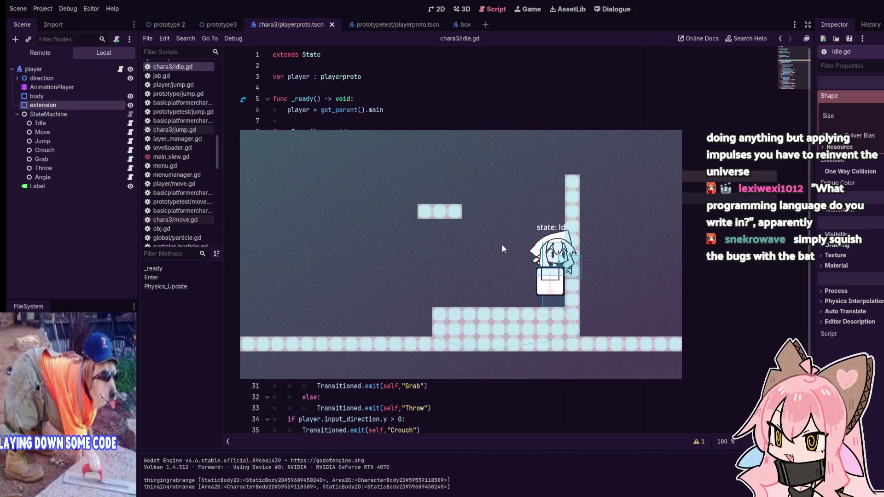
key("space")
key("Left")
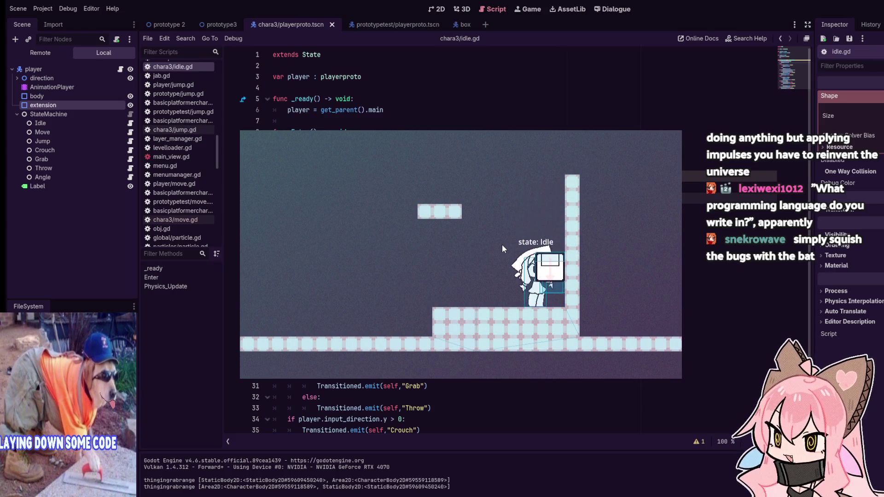
key("Down")
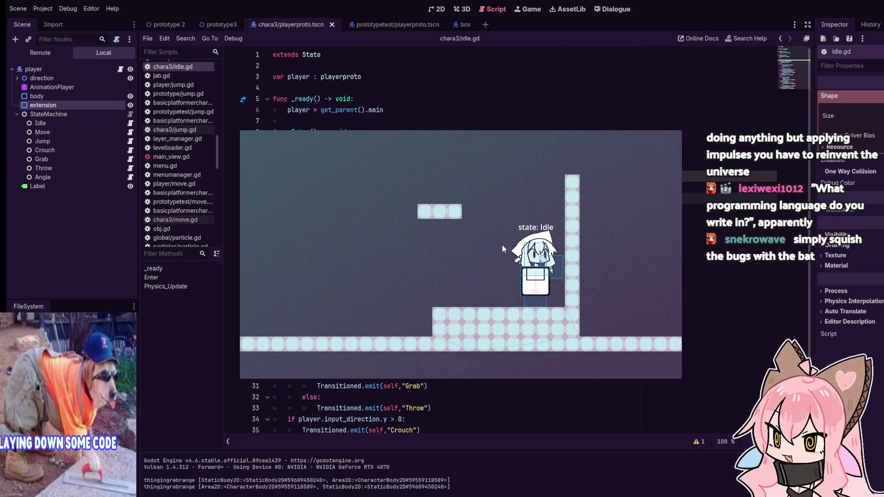
Carry the box left across the platform, jump back right to the wall, and hop turning left
key("space")
key("Left")
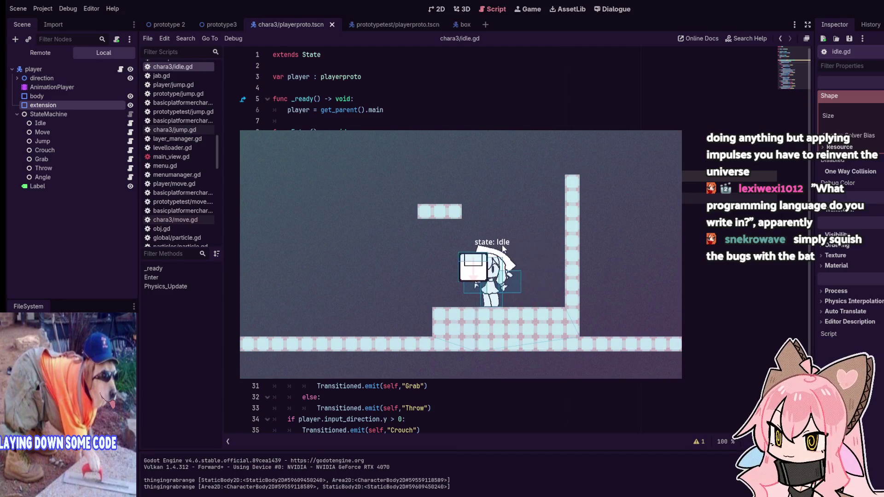
key("Right")
key("space")
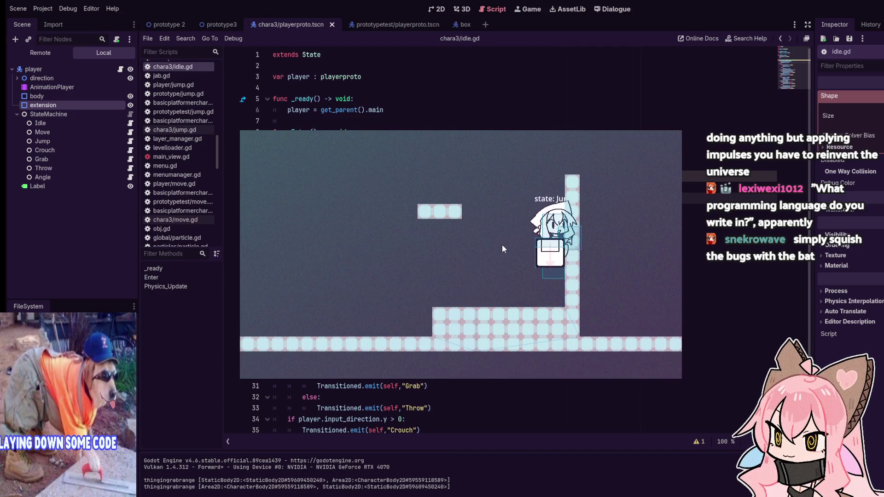
key("Left")
key("Right")
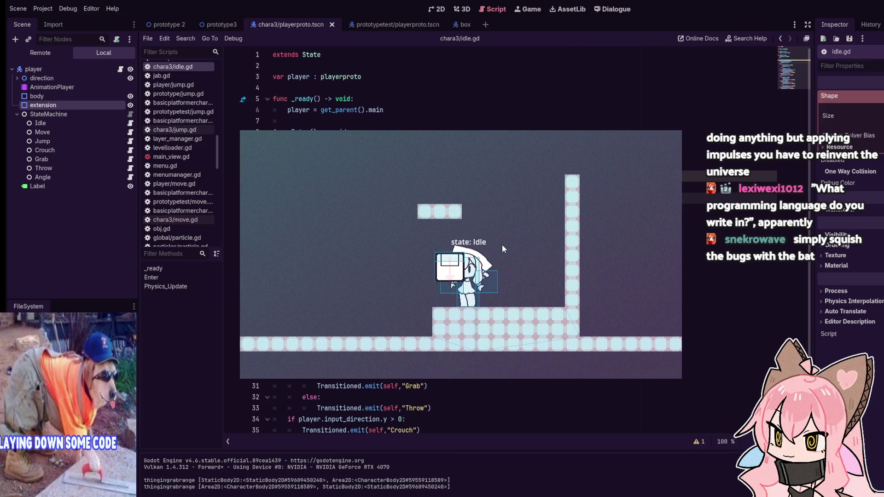
key("Right")
key("space")
key("Left")
left_click(221, 24)
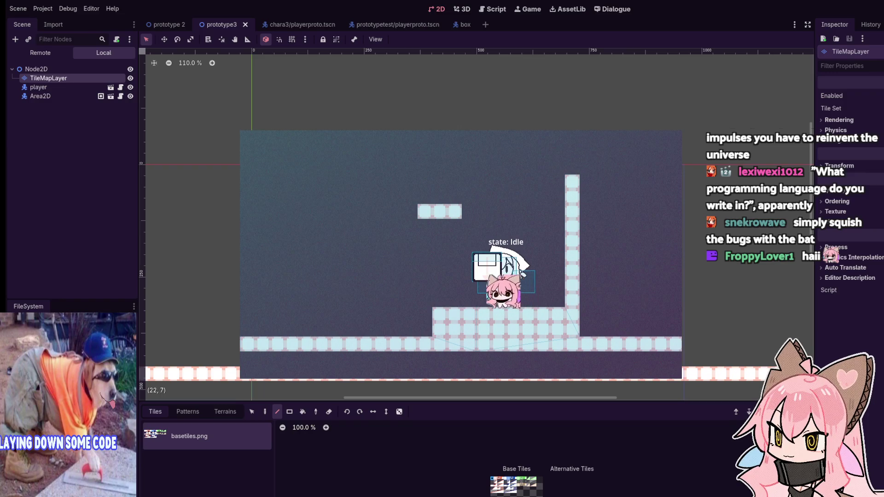
Redraw the right tile columns: a tall column at column 23, the short column two tiles higher
key("ctrl+z")
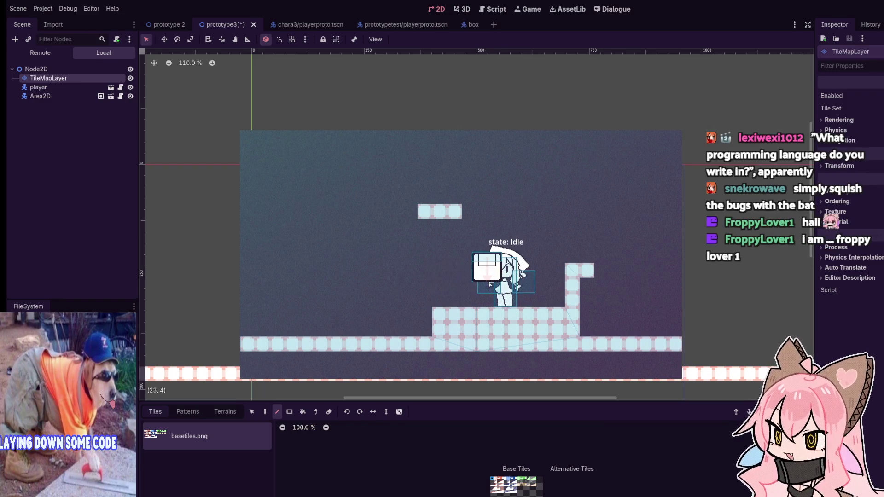
left_click_drag(586, 271, 586, 167)
left_click_drag(572, 256, 572, 241)
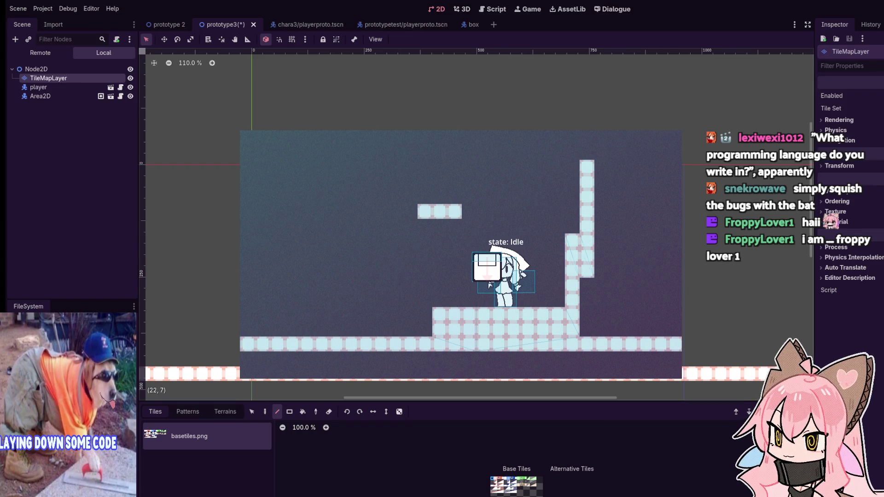
In the running game, jump across the raised platform and climb onto the tall pillar's ledge
key("space")
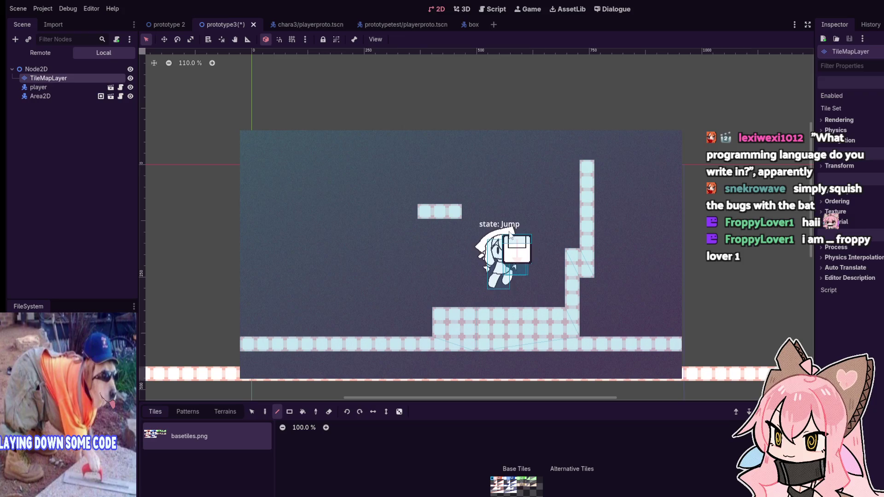
key("Left")
key("space")
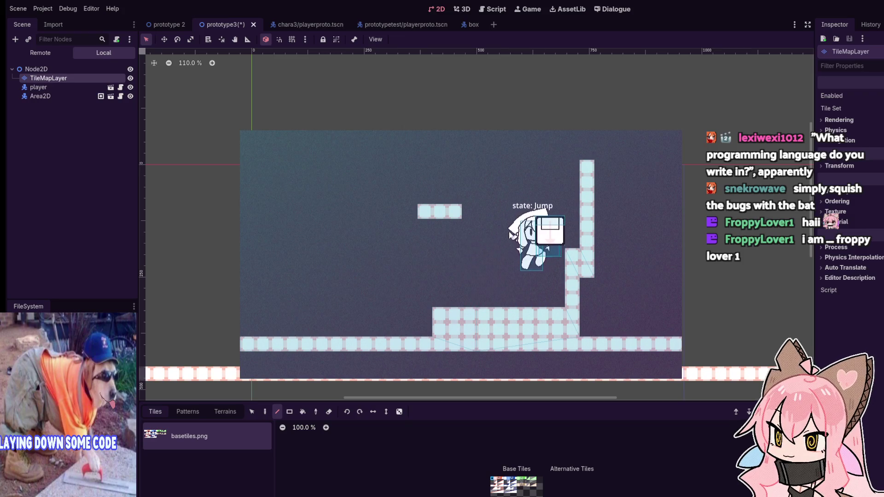
key("Left")
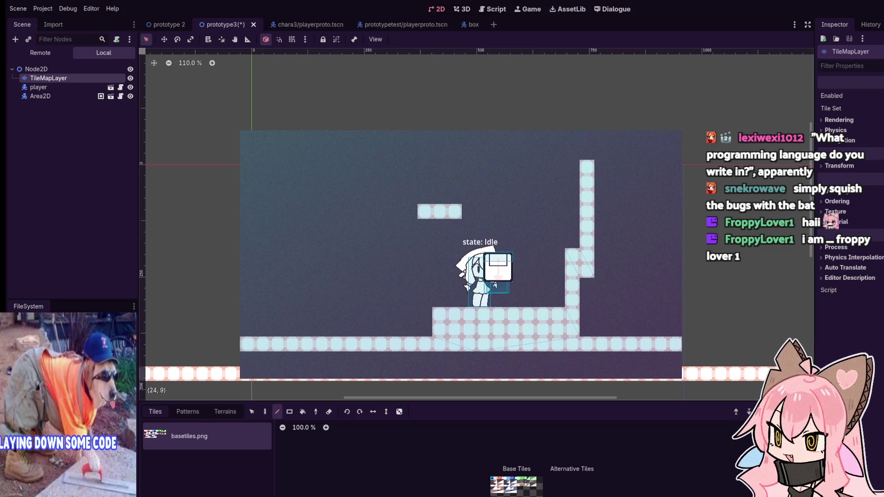
key("Right")
key("space")
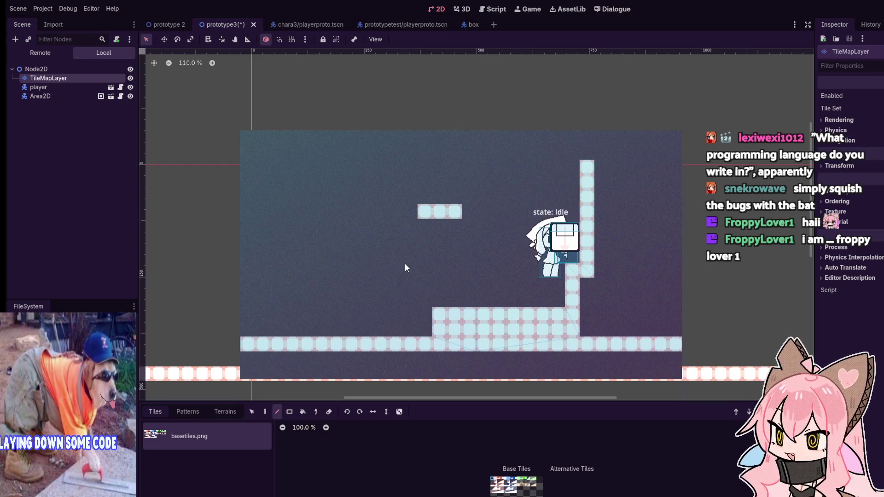
key("space")
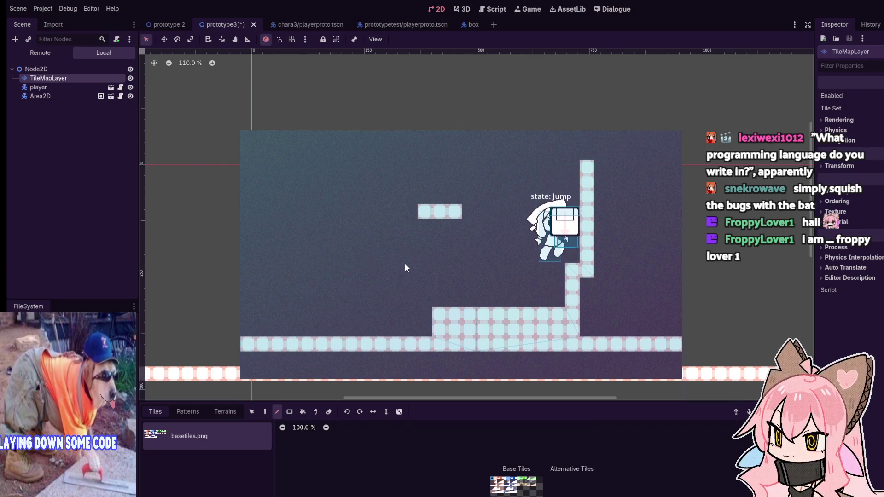
key("space")
key("space")
key("space")
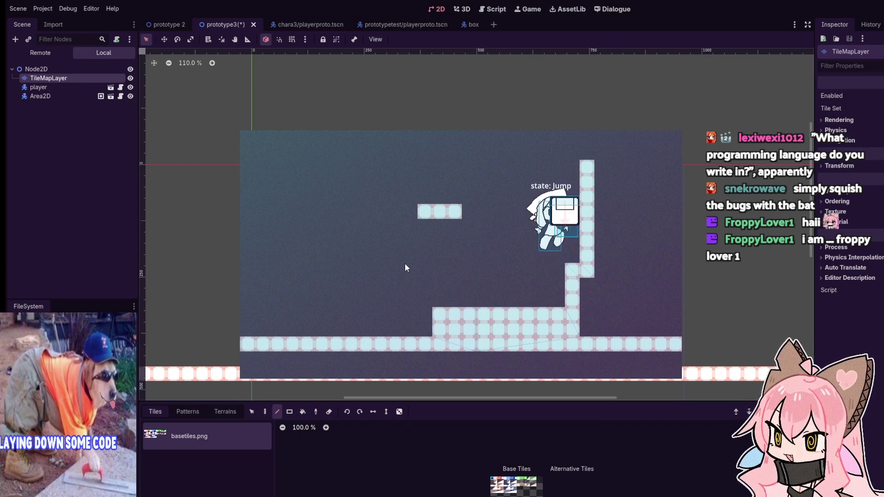
key("Left")
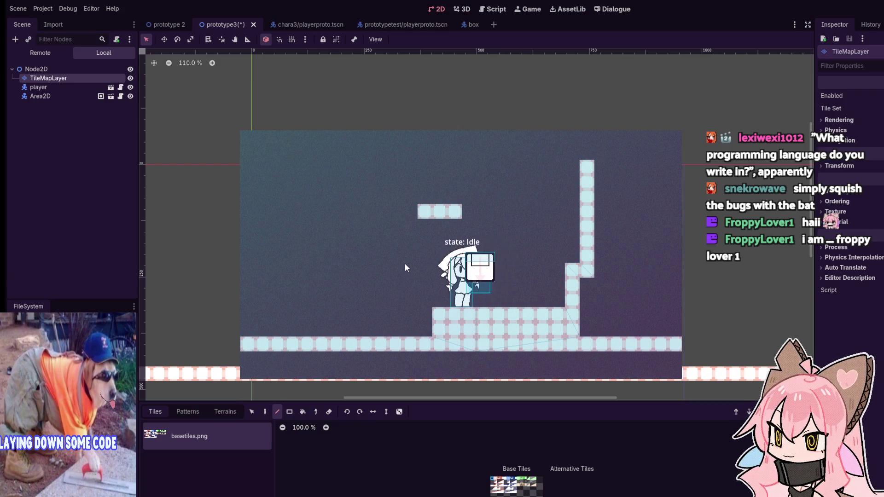
key("Right")
key("space")
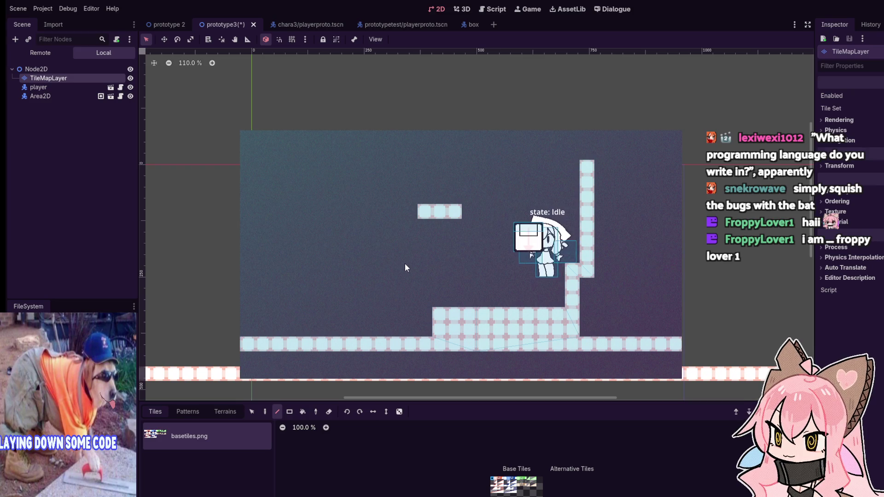
Carry the box off the ledge, leap along the right wall, then stop the game with F8
key("Left")
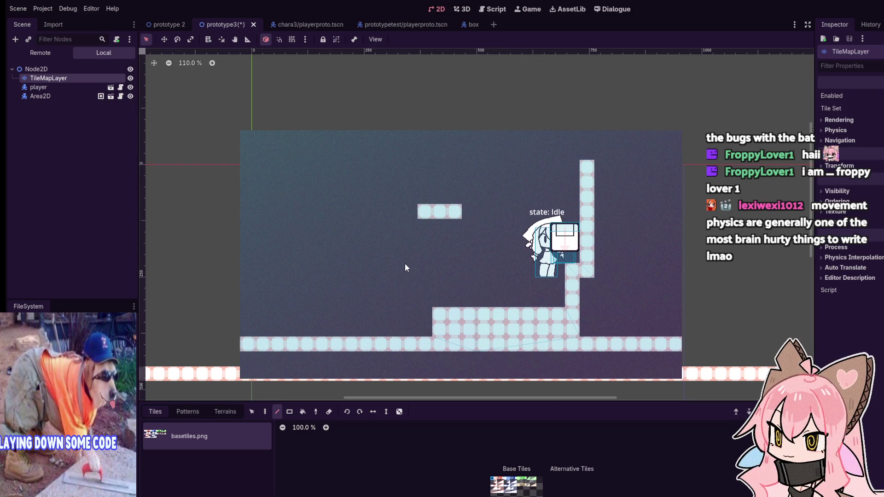
key("space")
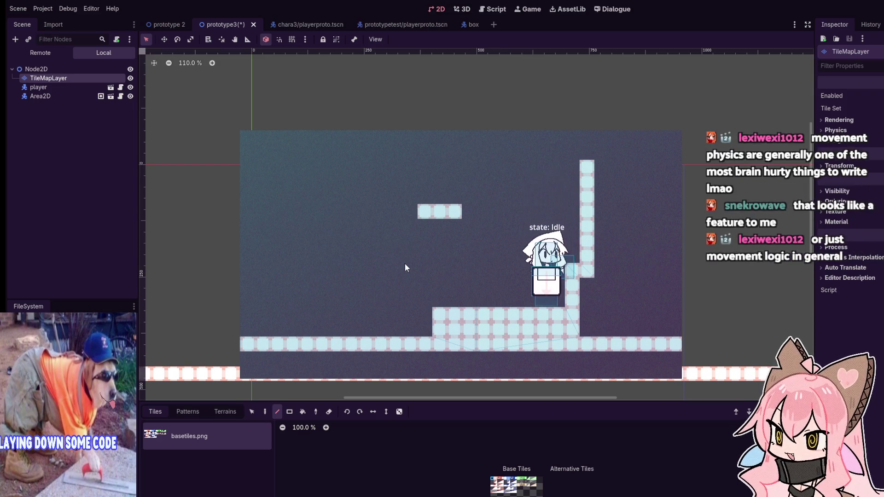
key("space")
key("Left")
key("space")
key("Right")
key("Left")
key("space")
key("Right")
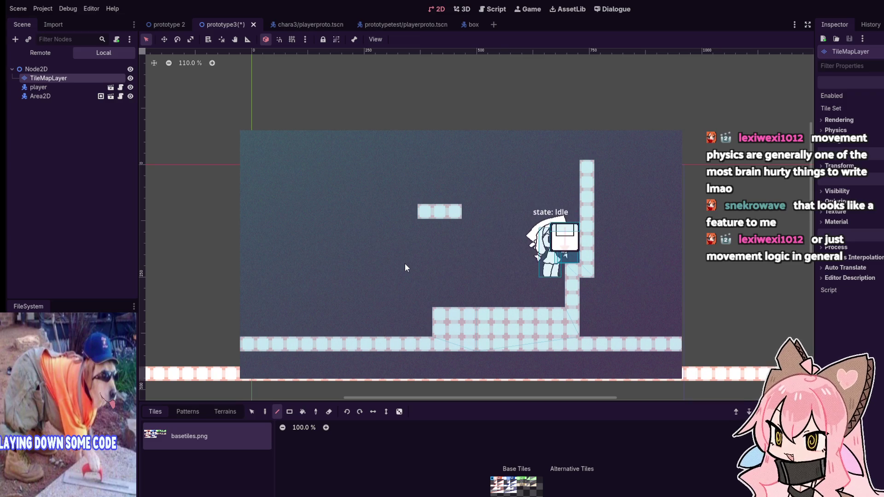
key("space")
key("Left")
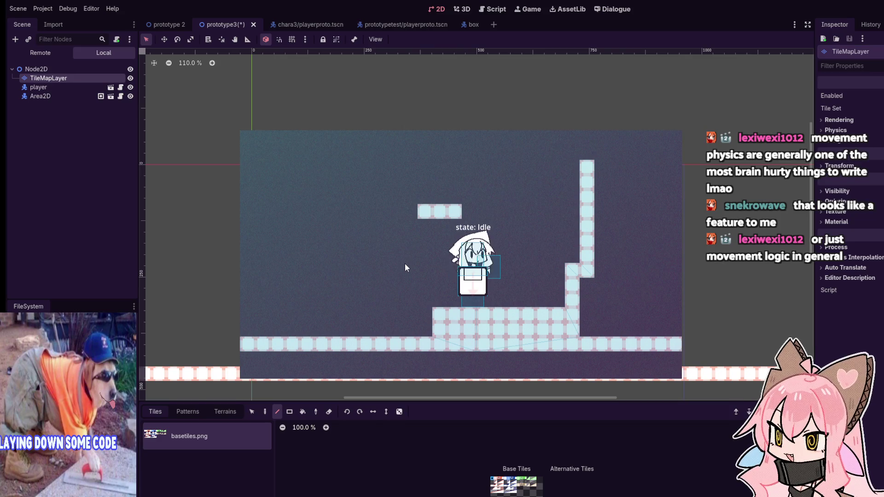
key("space")
key("Right")
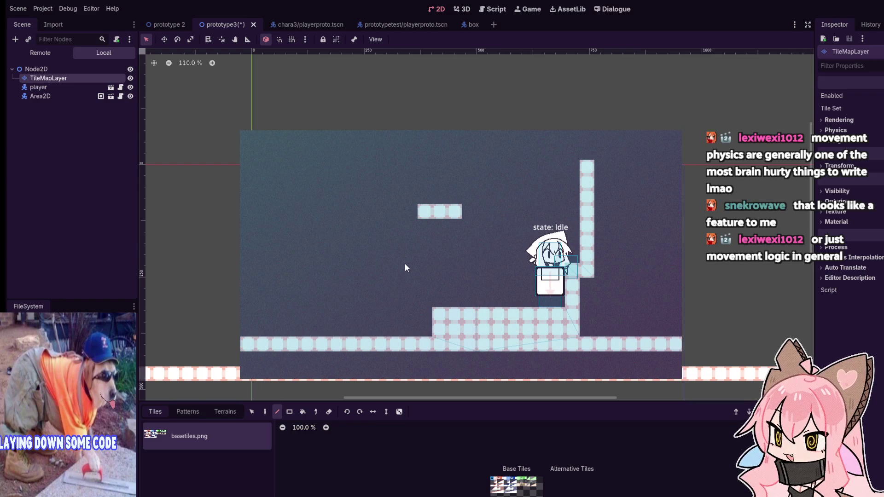
key("space")
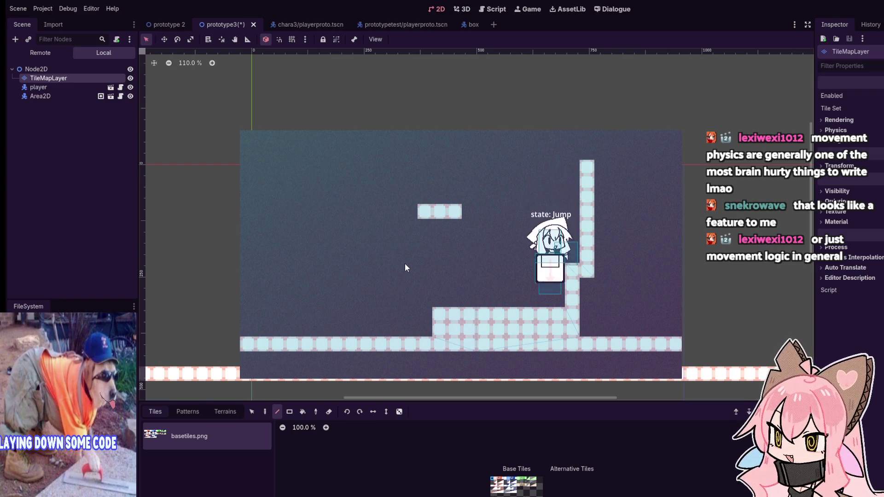
key("F8")
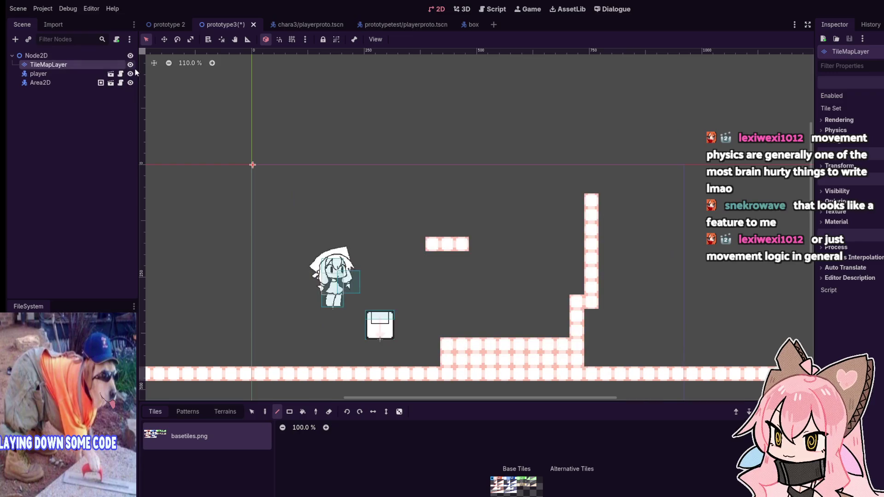
Switch to the chara3/playerproto.tscn scene and open playerproto.gd, placing the caret in grab_check()
left_click(302, 22)
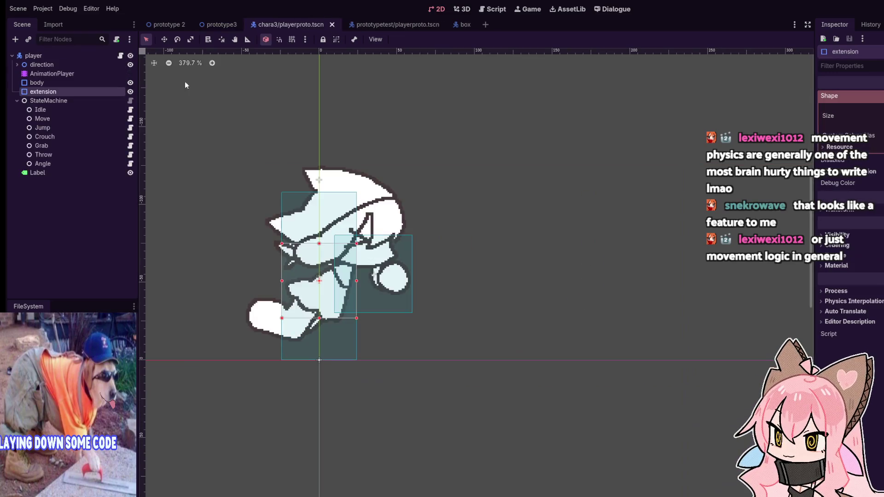
left_click(130, 120)
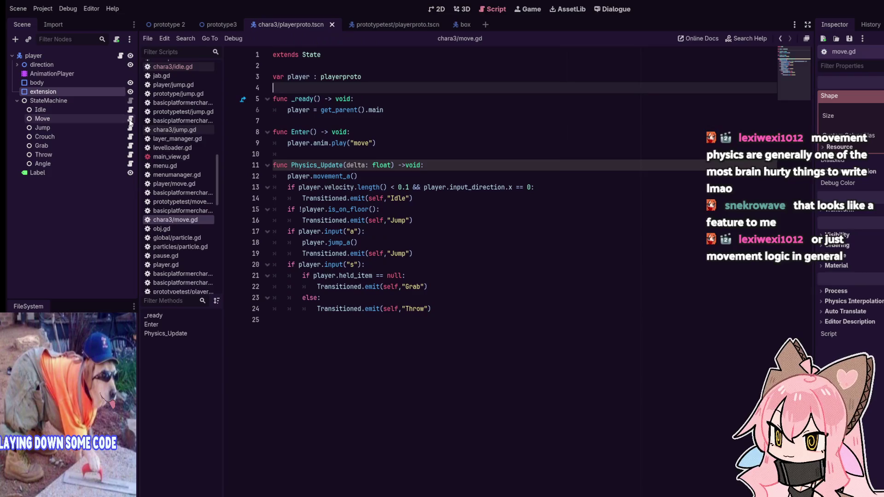
left_click(120, 55)
left_click(104, 58)
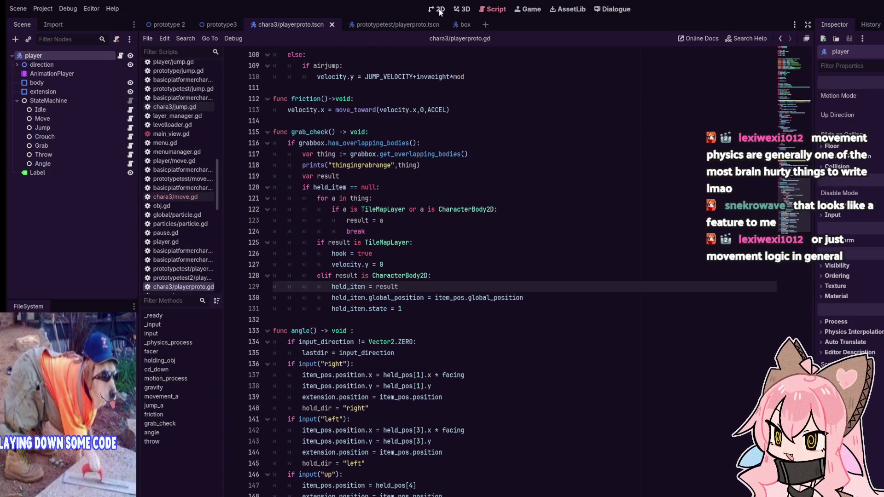
left_click(437, 9)
left_click(96, 93)
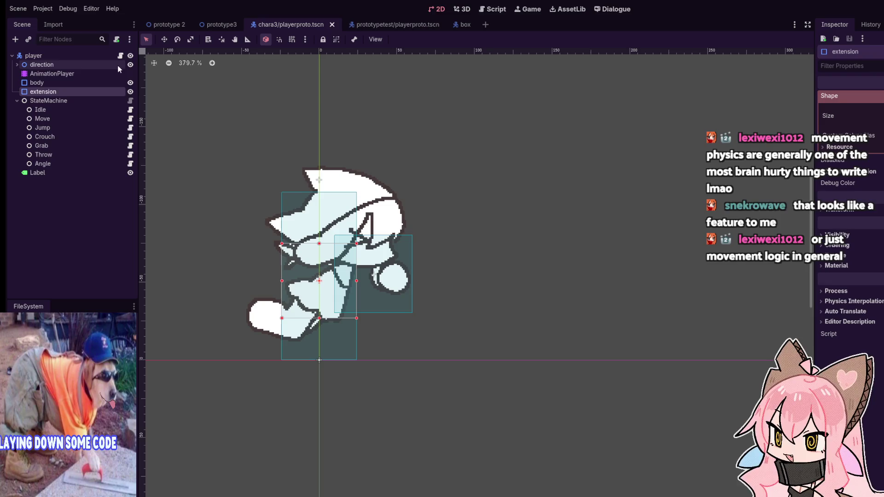
left_click(120, 56)
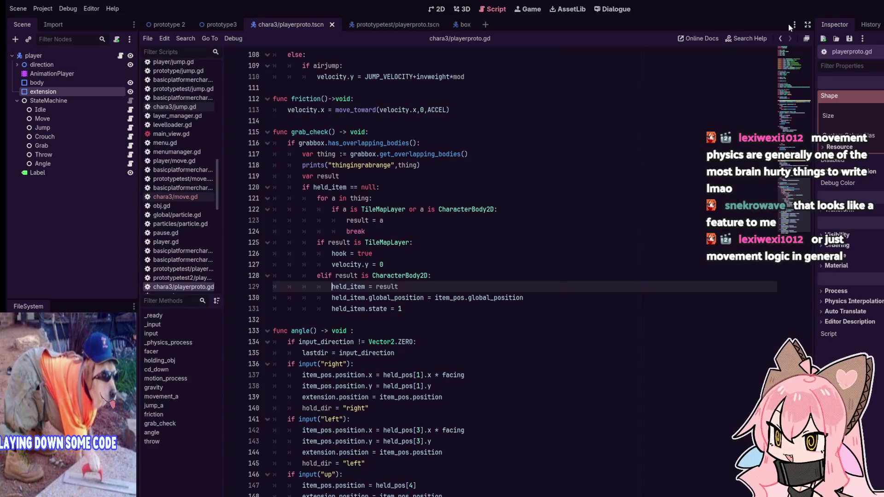
left_click(864, 26)
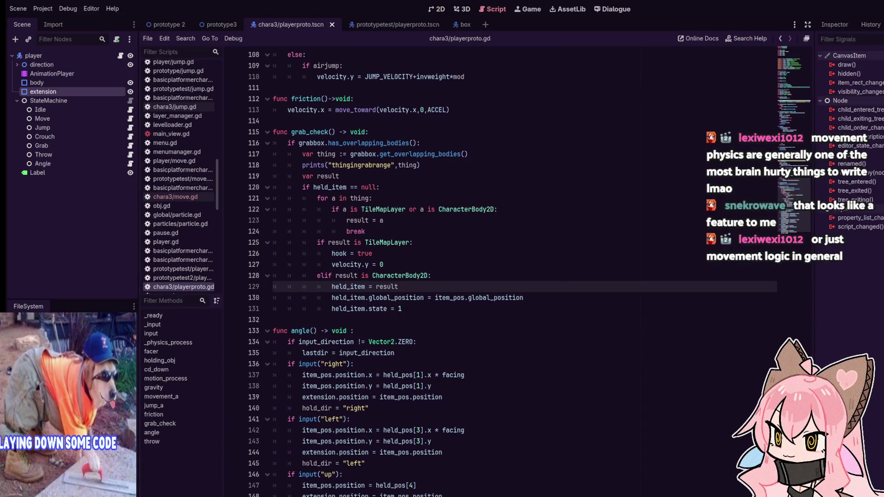
left_click(824, 25)
left_click(340, 165)
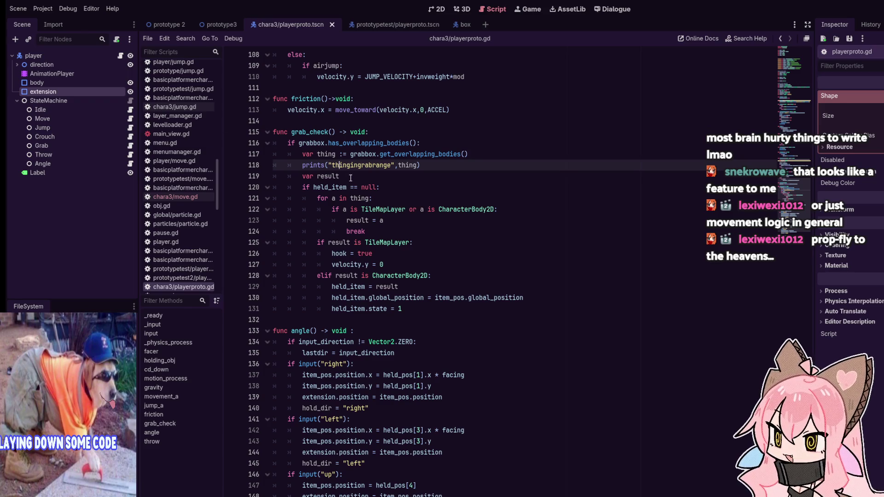
scroll(384, 206, "down", 4)
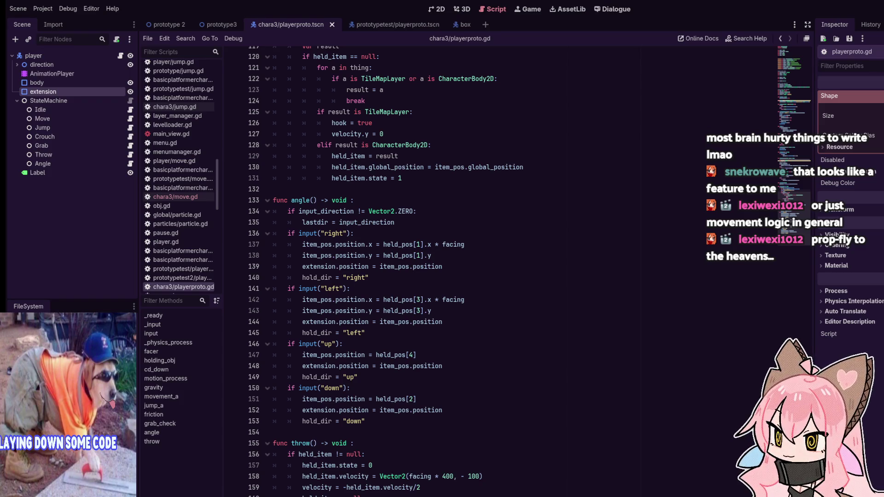
left_click(426, 289)
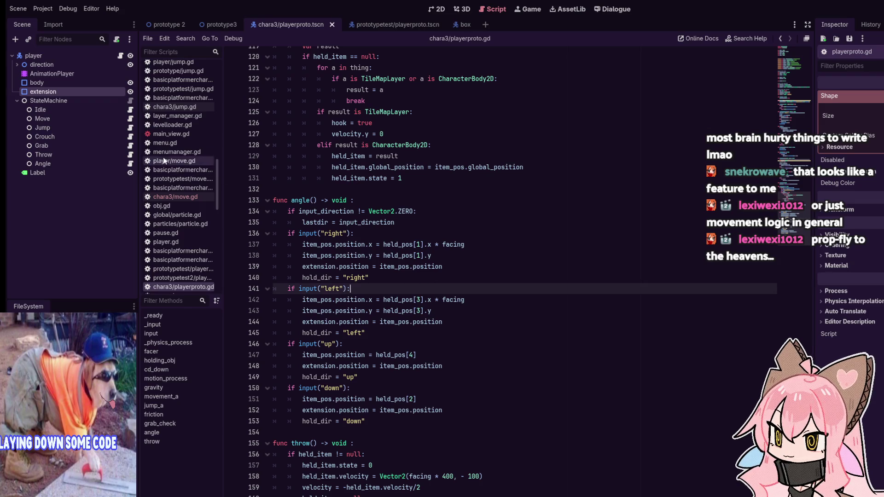
left_click(131, 128)
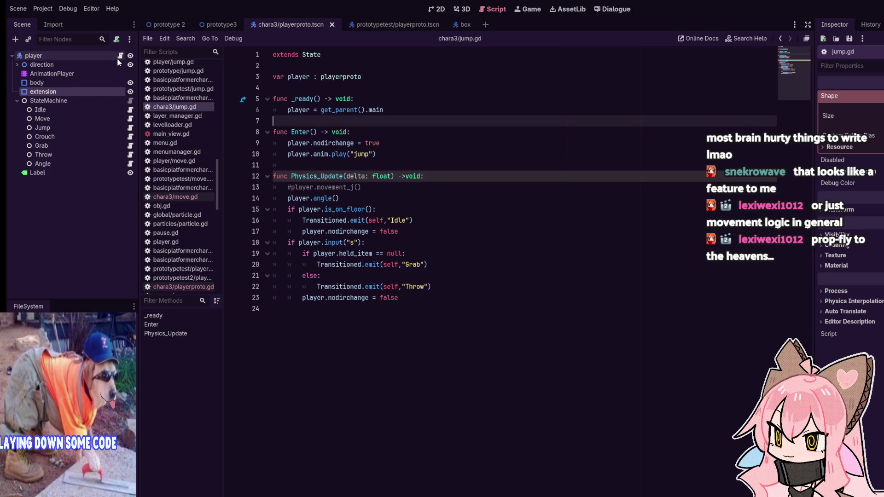
left_click(131, 157)
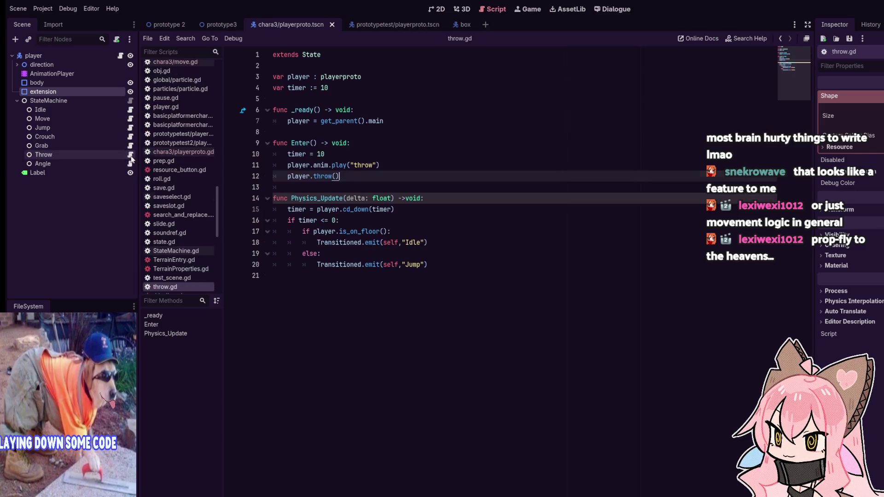
left_click(120, 56)
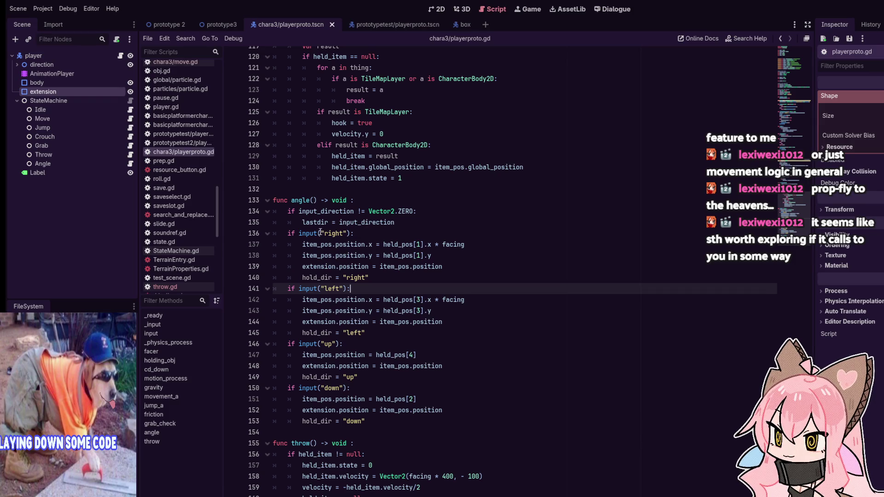
left_click_drag(354, 211, 299, 210)
left_click(400, 223)
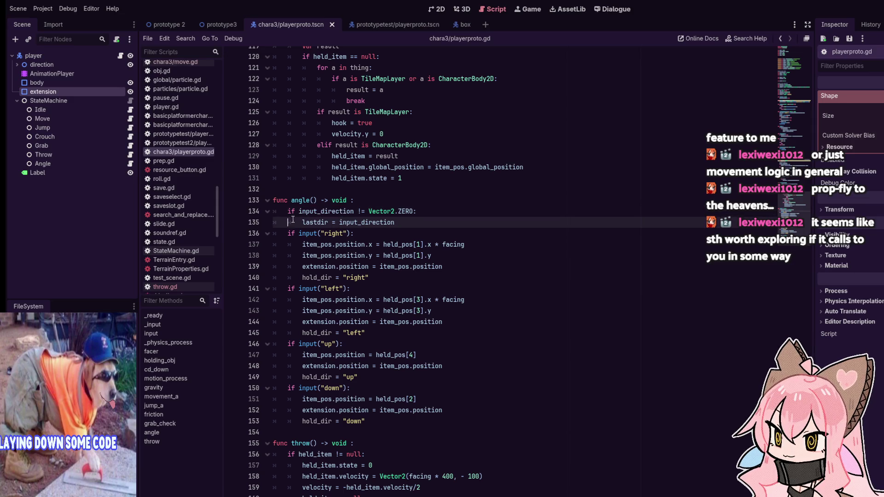
mouse_move(400, 223)
left_mouse_down()
mouse_move(272, 222)
mouse_move(255, 213)
left_mouse_up()
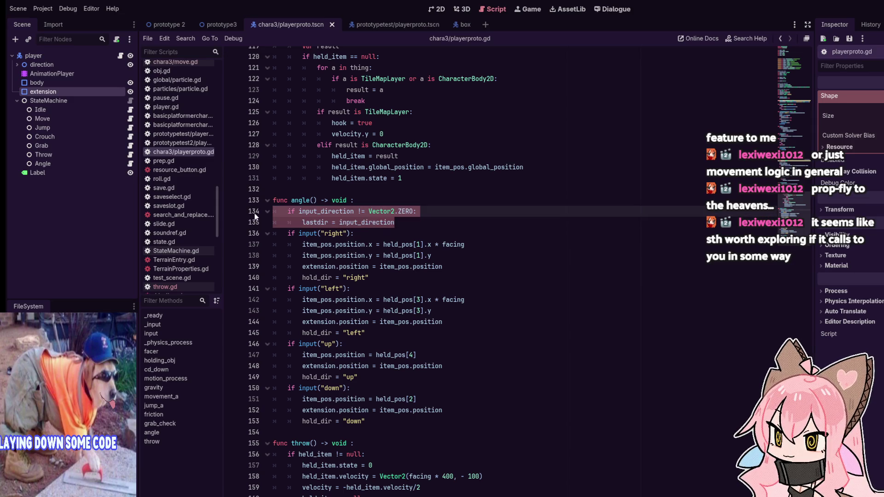
scroll(408, 202, "up", 12)
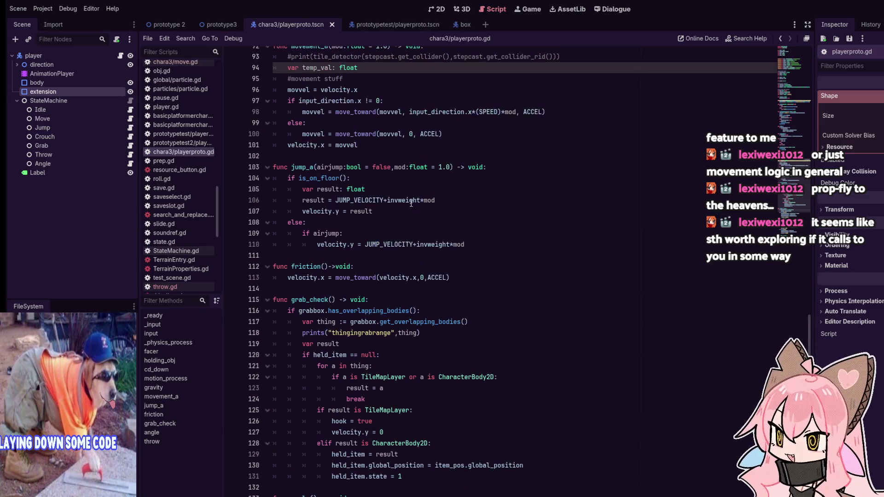
scroll(410, 203, "up", 3)
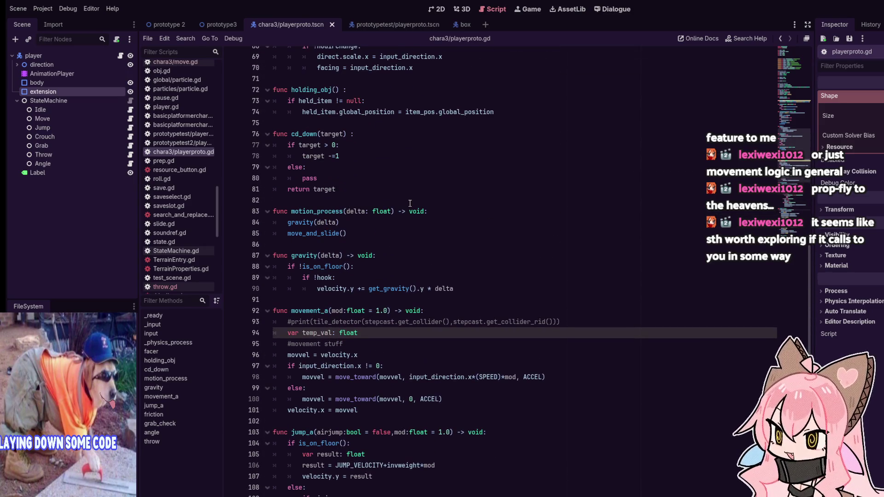
scroll(398, 186, "up", 8)
Paste the copied lastdir lines onto a new line at the end of facer()
left_click(440, 161)
key("Return")
left_click_drag(311, 168, 255, 168)
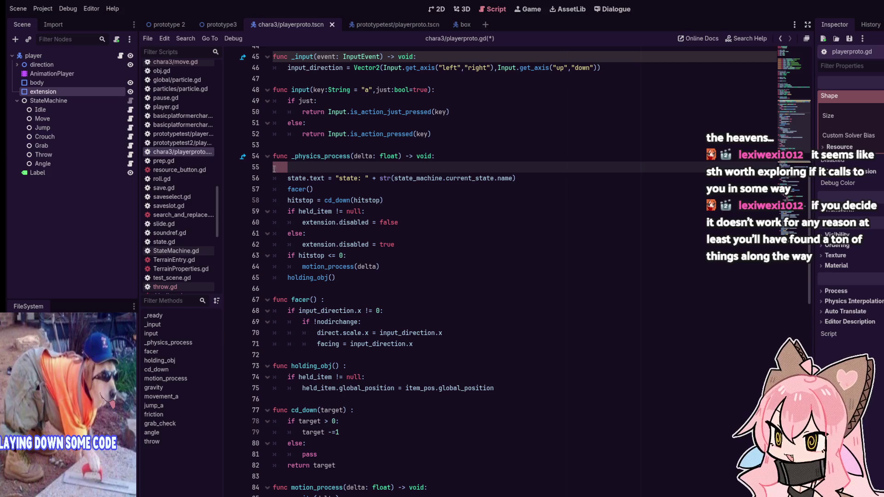
left_click(429, 345)
key("Return")
left_click_drag(318, 355, 248, 358)
type("if input_direction != Vector2.ZERO: \t\tlastdir = input_direction")
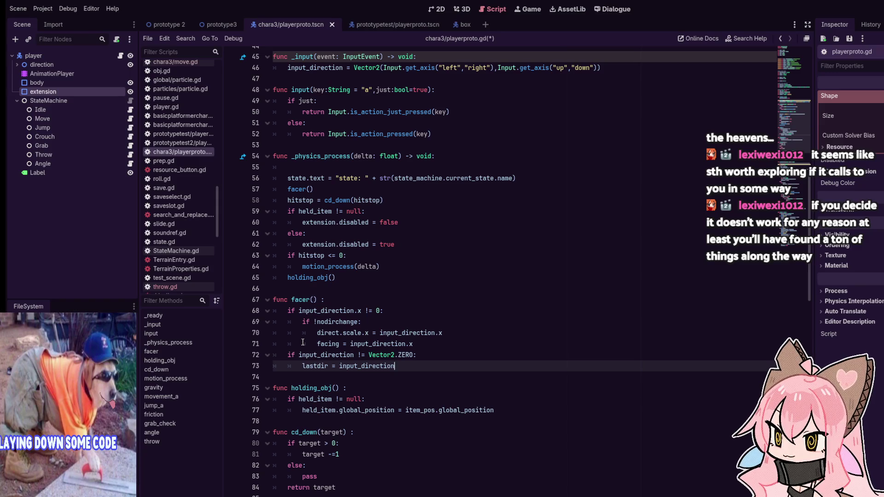
Delete the old lastdir lines from angle() and save playerproto.gd
left_click(304, 334)
scroll(304, 333, "down", 4)
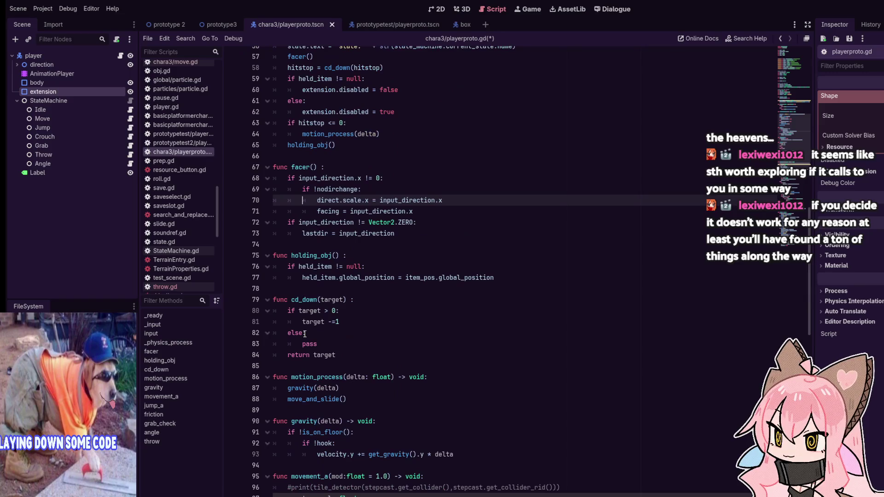
scroll(304, 333, "down", 20)
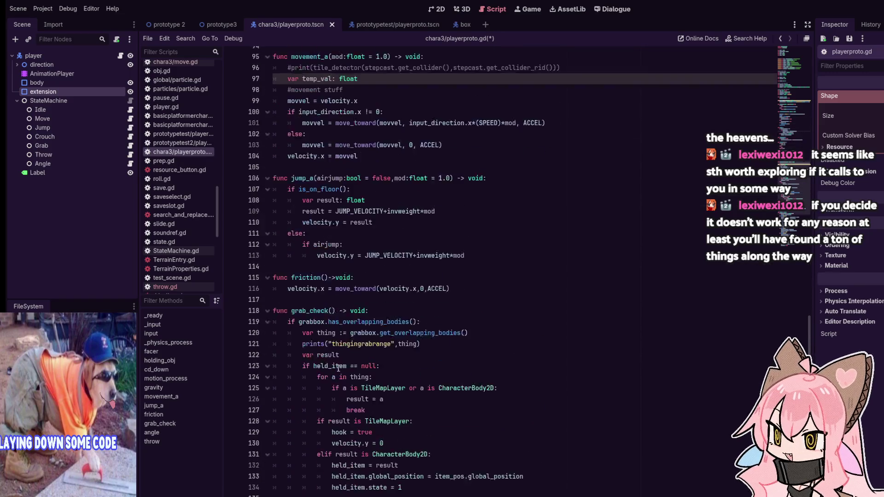
scroll(337, 368, "down", 2)
left_click(395, 222)
left_click(273, 211, "shift")
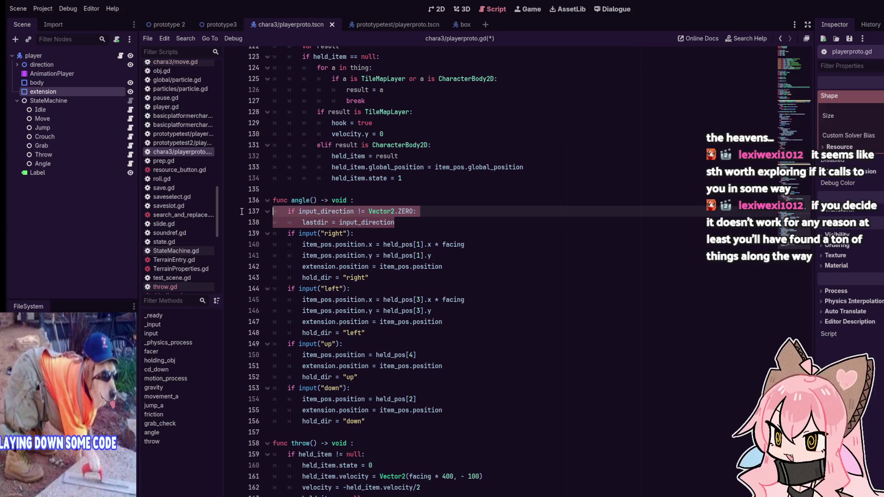
key("BackSpace")
key("BackSpace")
left_click(379, 454)
key("ctrl+s")
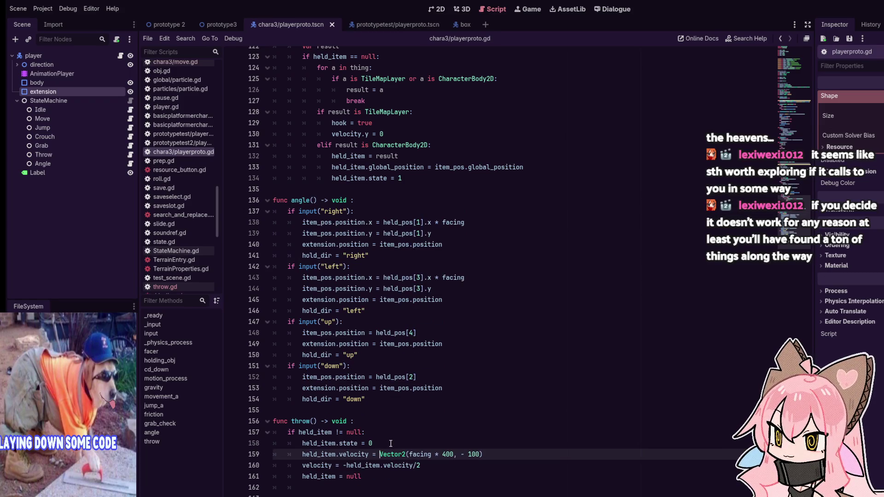
Comment out line 159 and add 'held_item.velocity = lastdir.normalized() * 400' in throw()
key("Home")
type("#")
left_click(382, 442)
key("Return")
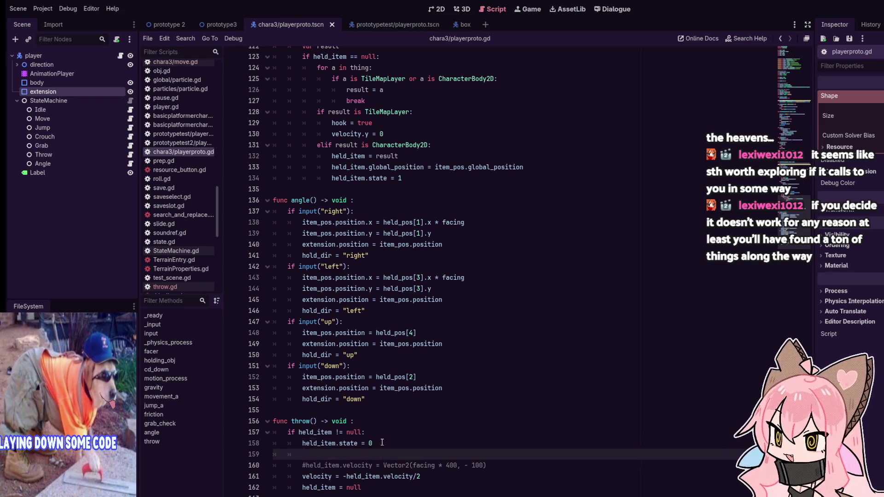
type("held_item.velocity ")
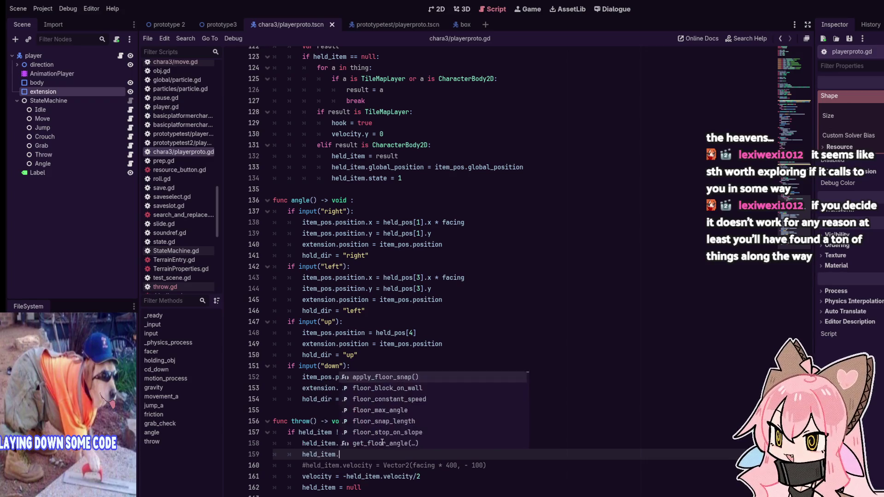
type("= lastdir")
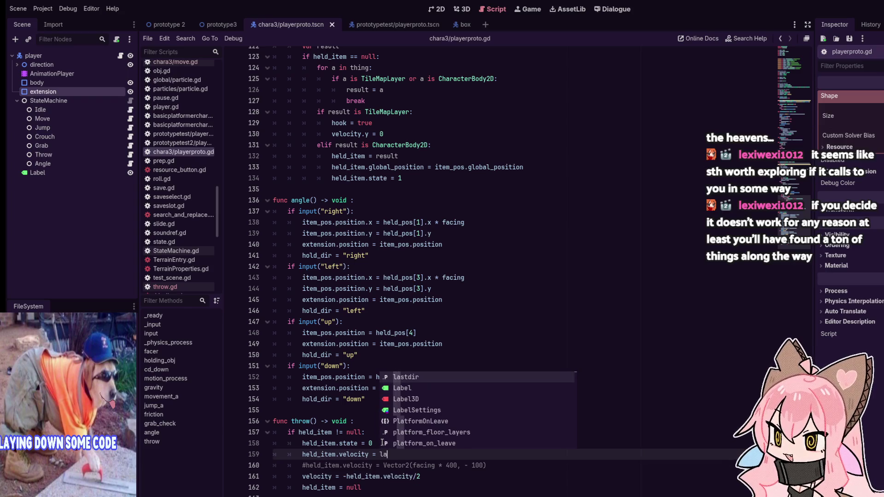
key("BackSpace")
key("BackSpace")
key("BackSpace")
type("lastdir.no")
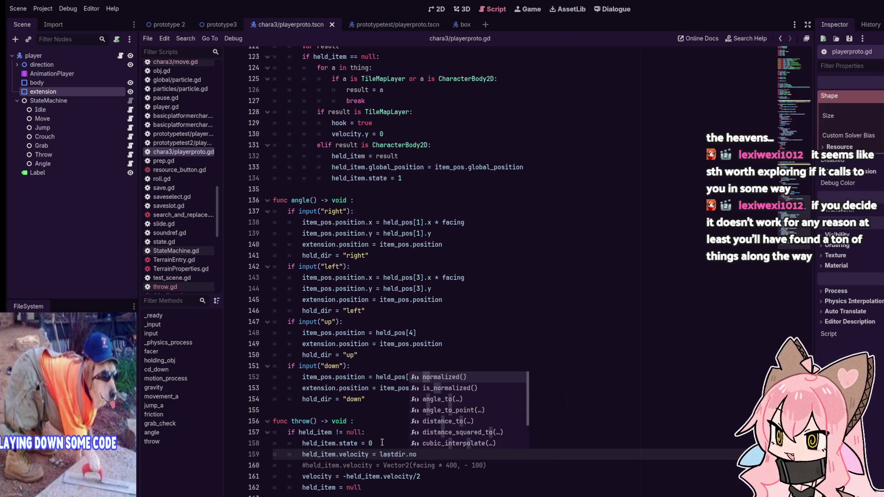
key("Return")
type("*")
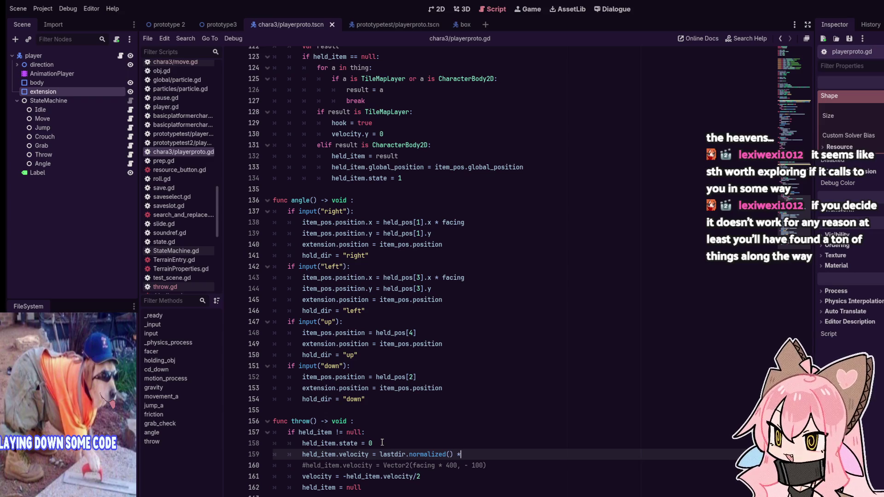
type(" 400")
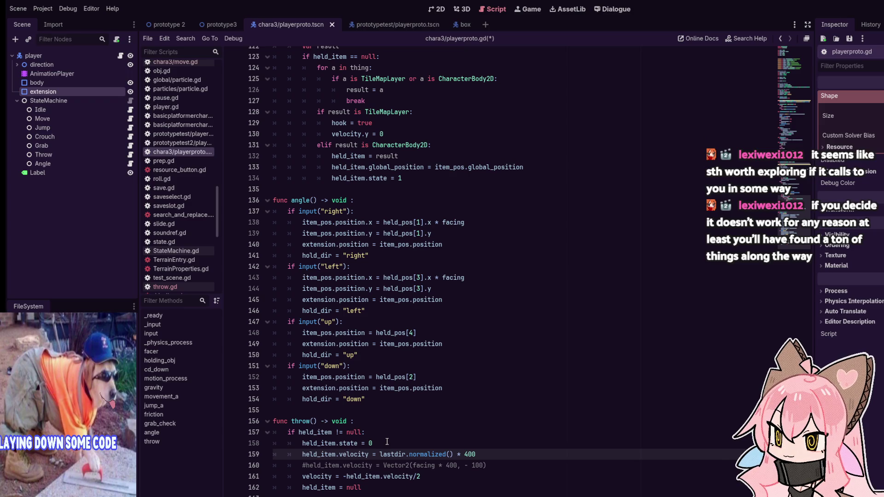
Save playerproto.gd and return to the 2D scene editor
scroll(387, 442, "up", 1)
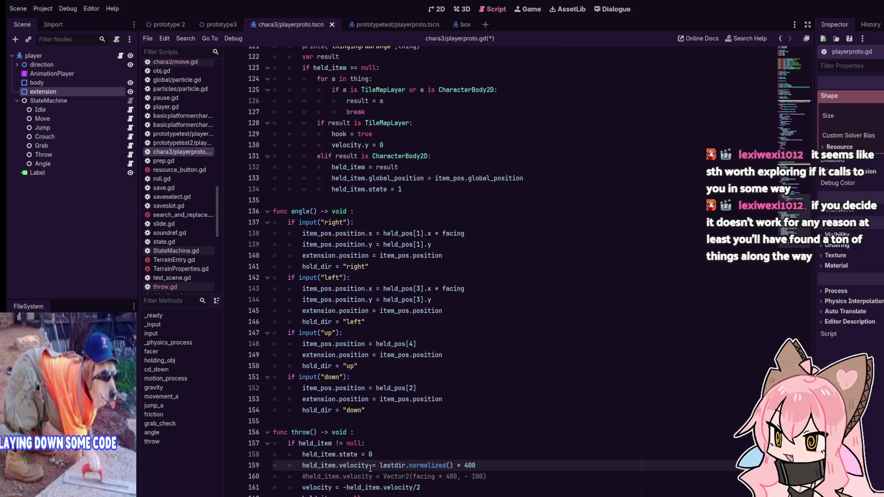
left_click(351, 475)
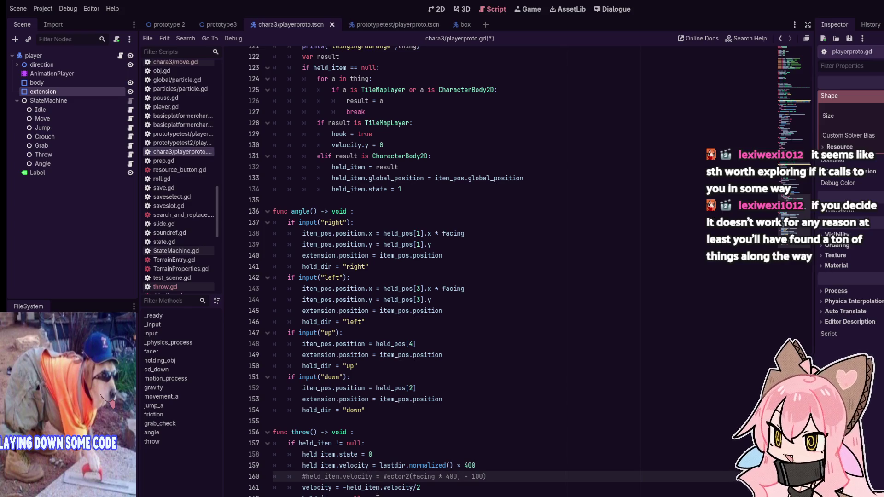
left_click(403, 377)
key("ctrl+s")
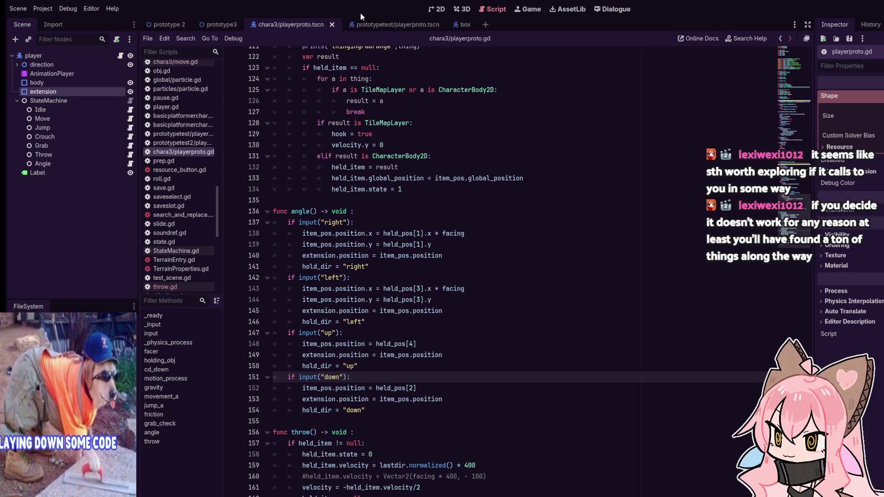
left_click(432, 10)
Run the prototype3 level with F6 and test lifting, jumping with, and dropping the box
left_click(217, 25)
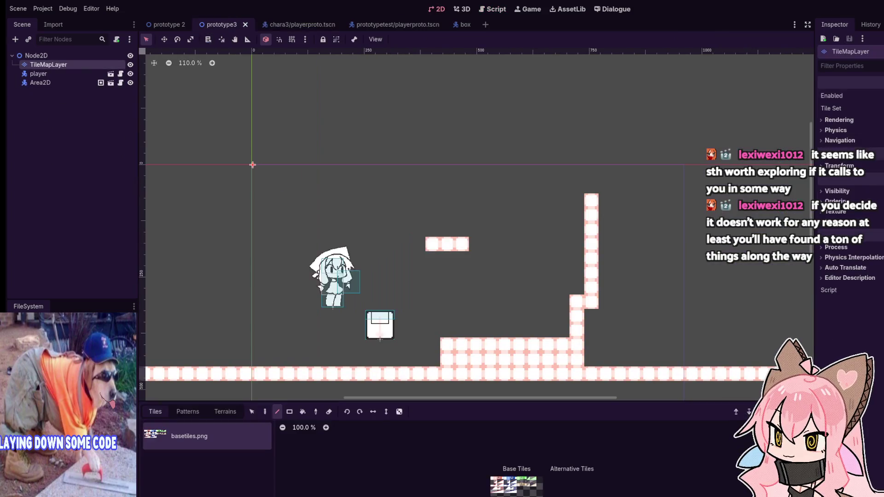
key("F6")
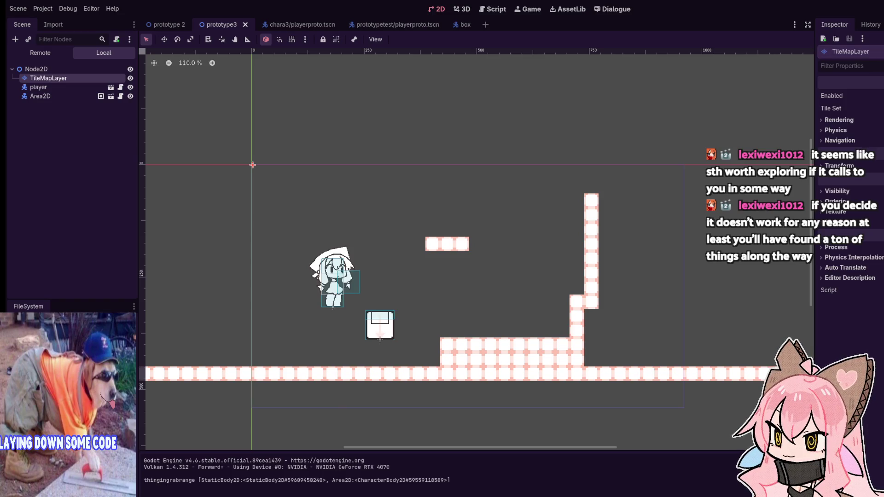
key("Left")
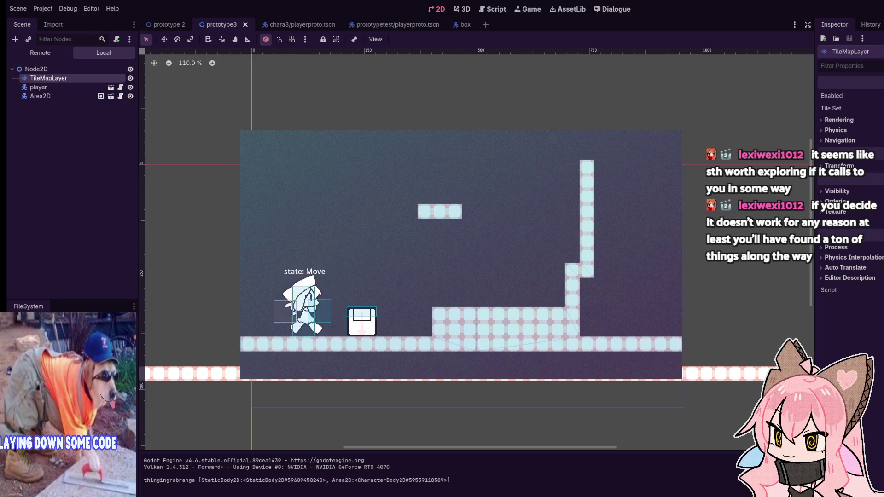
key("x")
key("space")
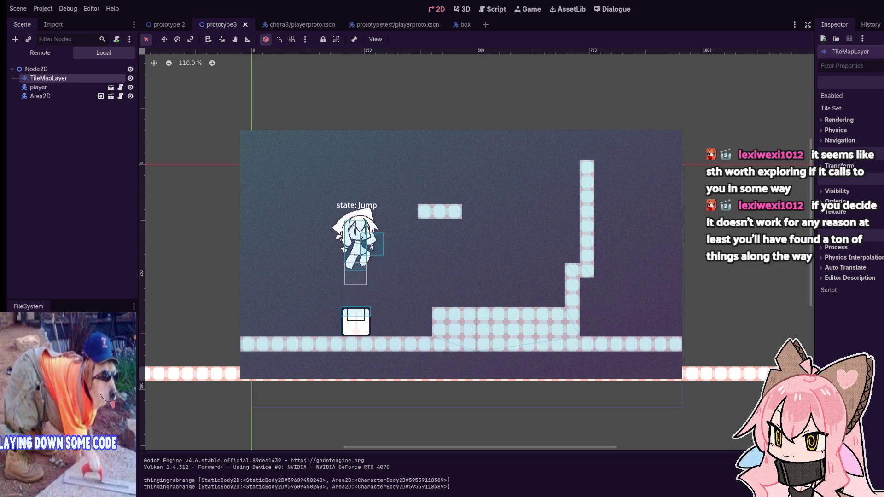
key("Right")
key("x")
key("space")
key("x")
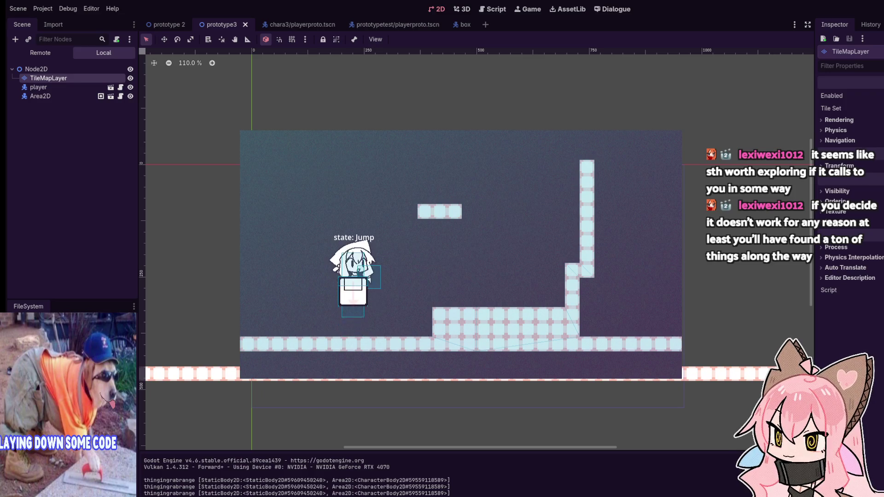
key("space")
key("space")
key("space")
key("Right")
key("space")
key("Left")
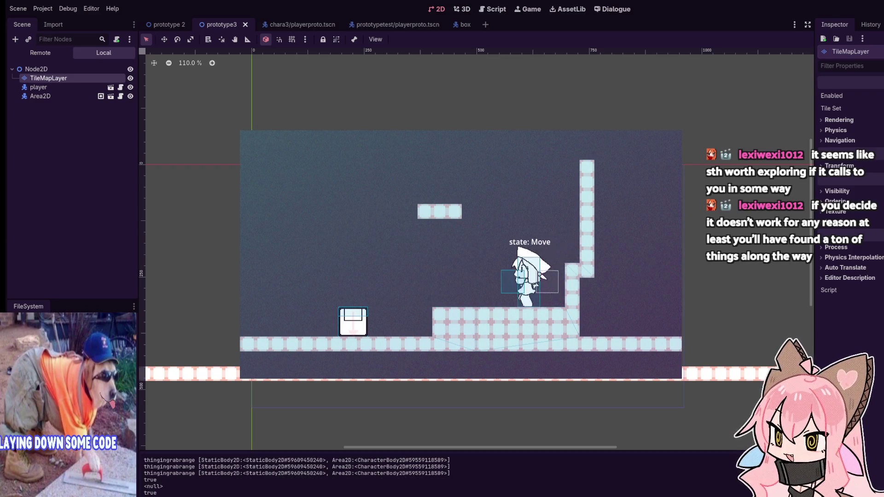
key("x")
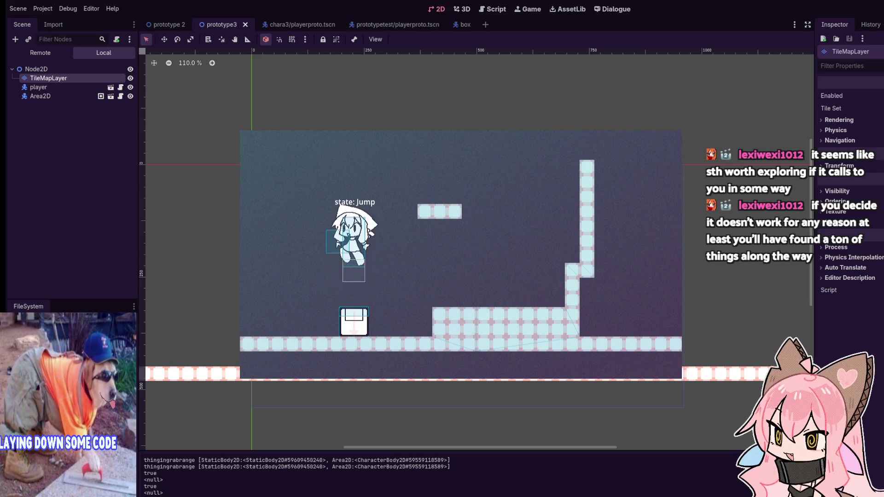
Throw the box mid-jump and from the raised platform, then stop the game with F8
key("Left")
key("x")
key("space")
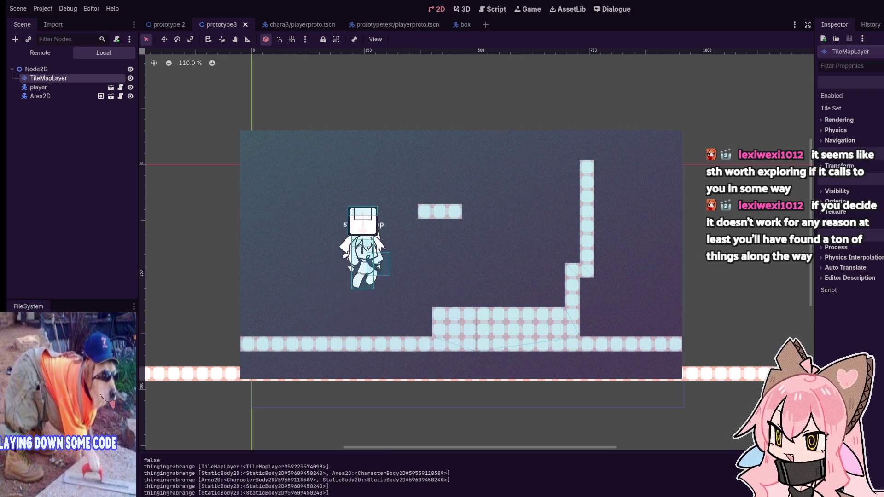
key("space")
key("x")
key("space")
key("Left")
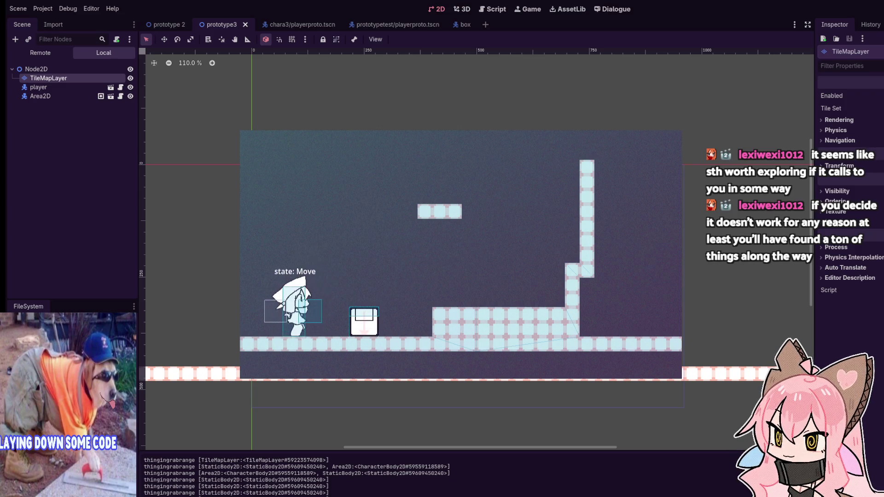
key("Right")
key("x")
key("space")
key("x")
key("Left")
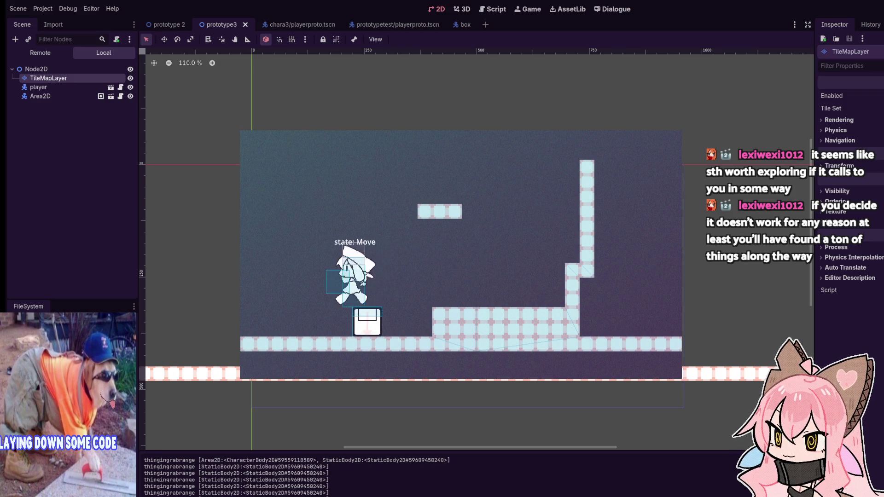
key("Right")
key("x")
key("space")
key("Right")
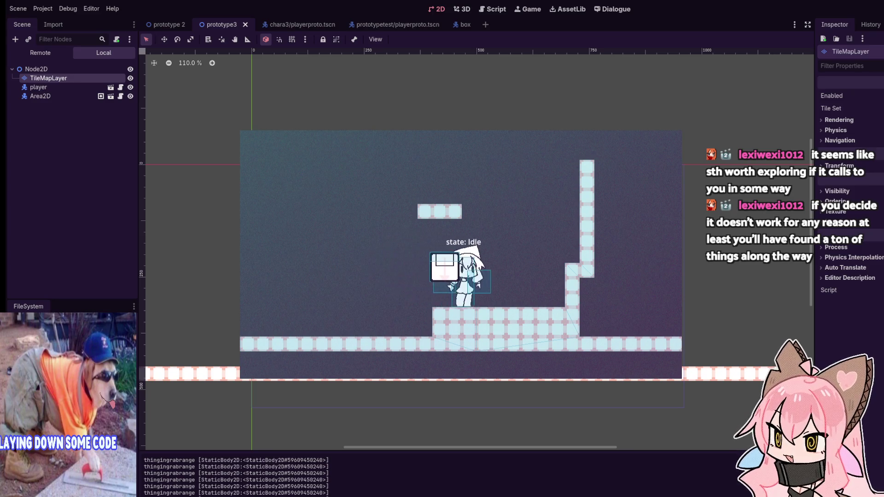
key("x")
key("Right")
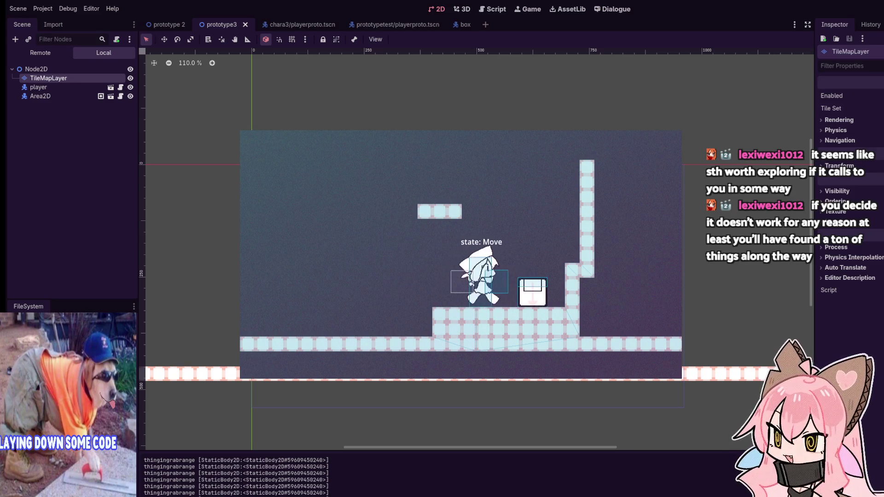
key("Left")
key("F8")
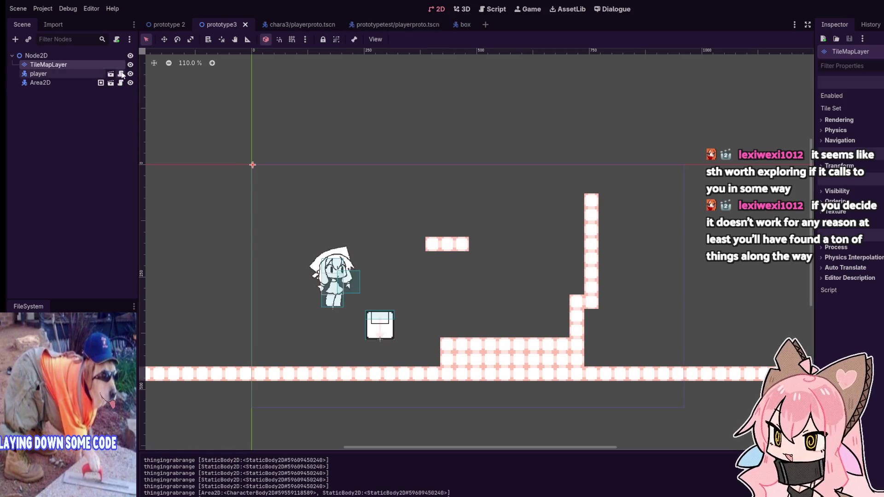
left_click(273, 27)
In playerproto.gd, select item_pos.position and held_pos[3] on line 144
left_click(120, 55)
left_click(463, 231)
scroll(460, 235, "up", 4)
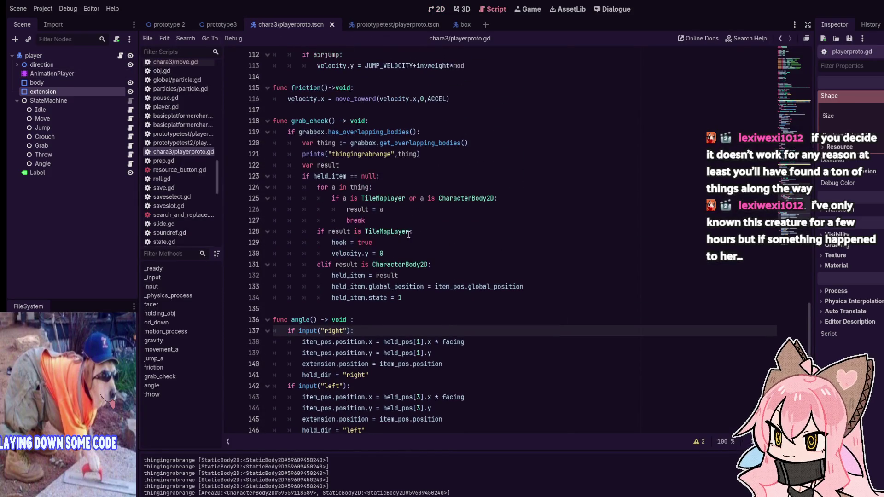
scroll(368, 304, "down", 3)
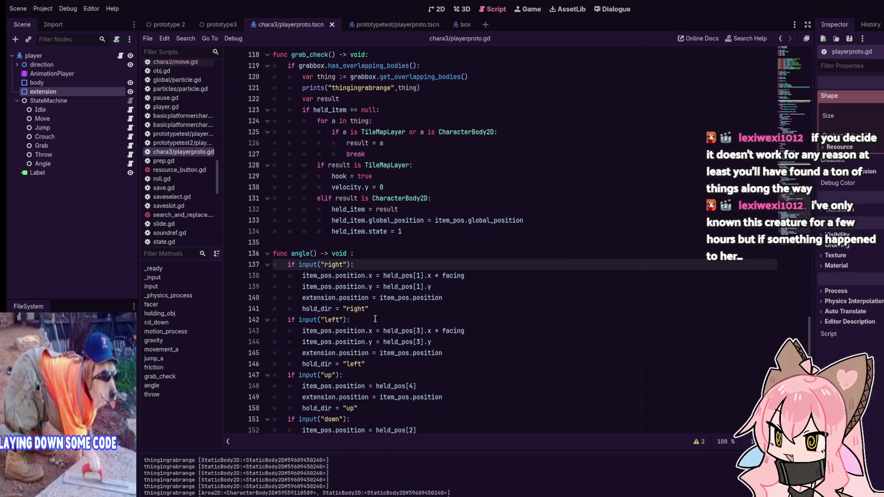
left_click_drag(424, 341, 382, 342)
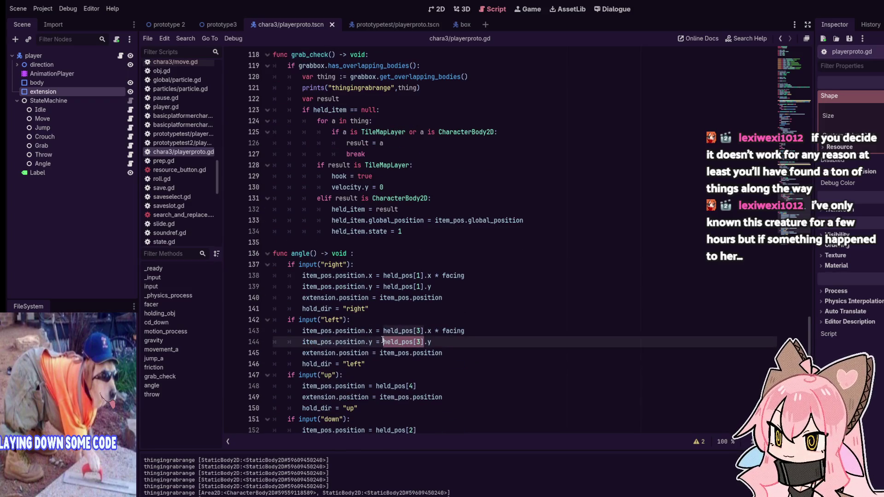
left_click_drag(302, 342, 365, 344)
key("ctrl+c")
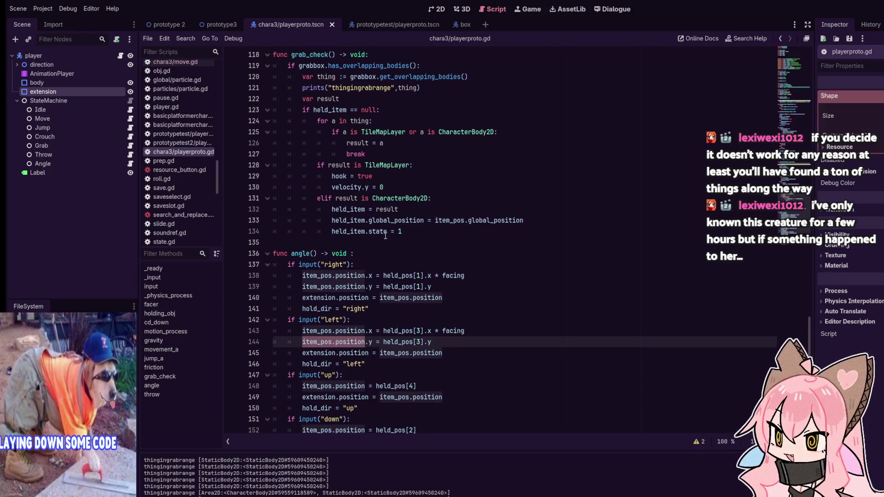
scroll(387, 231, "up", 1)
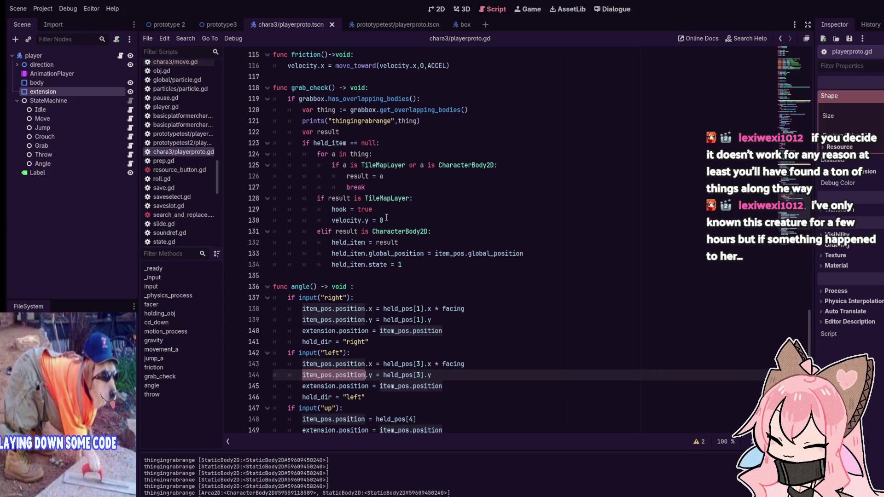
Add 'item_pos.position = held_pos[0]' under the held_item null check in grab_check()
left_click(389, 145)
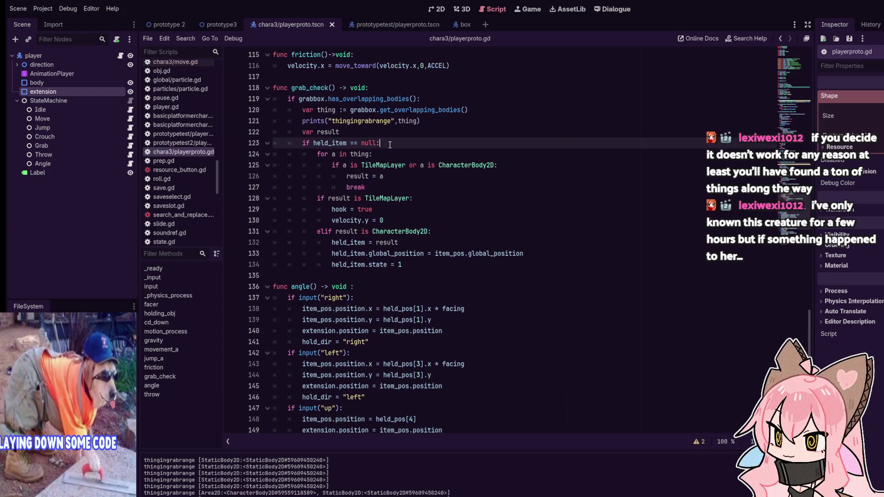
key("Return")
key("ctrl+v")
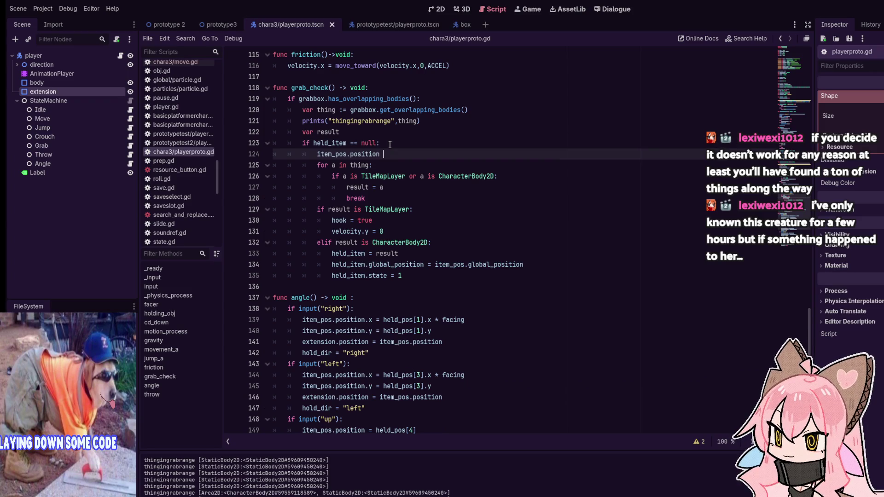
type("= held_")
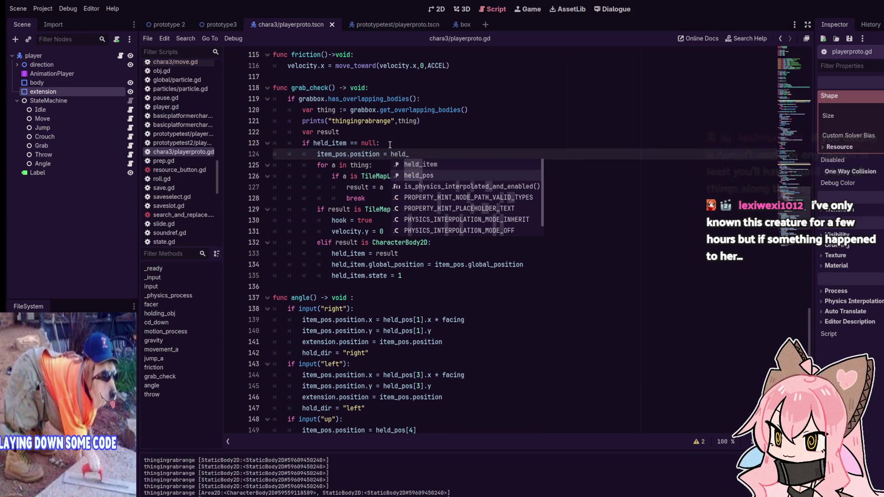
key("Return")
type("[0")
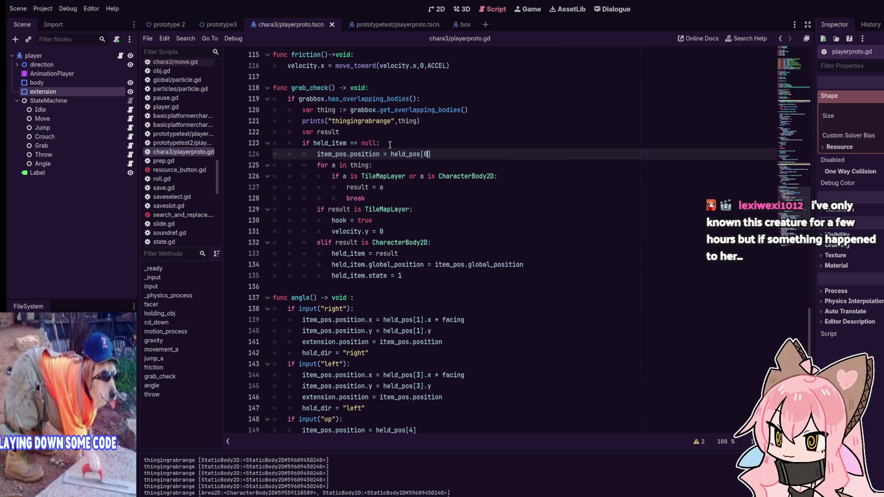
Review the other position lines further down, then return to the prototype3 scene
scroll(375, 276, "down", 2)
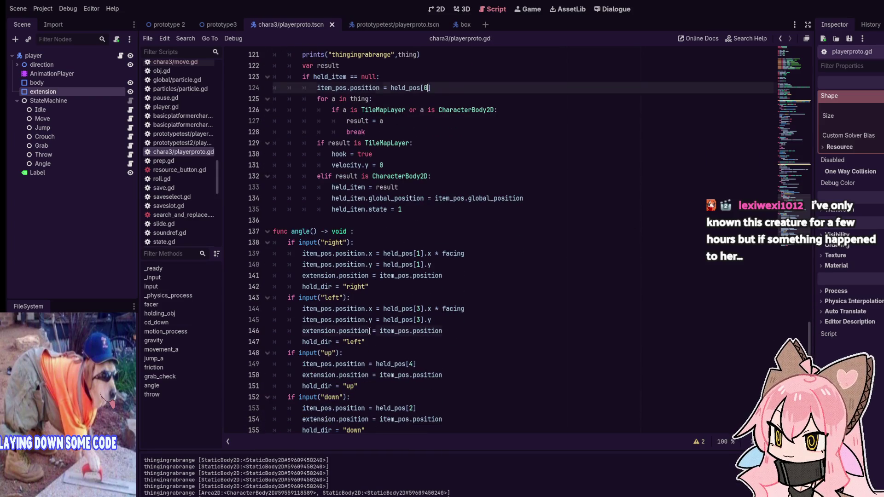
left_click_drag(369, 331, 302, 331)
scroll(350, 266, "down", 3)
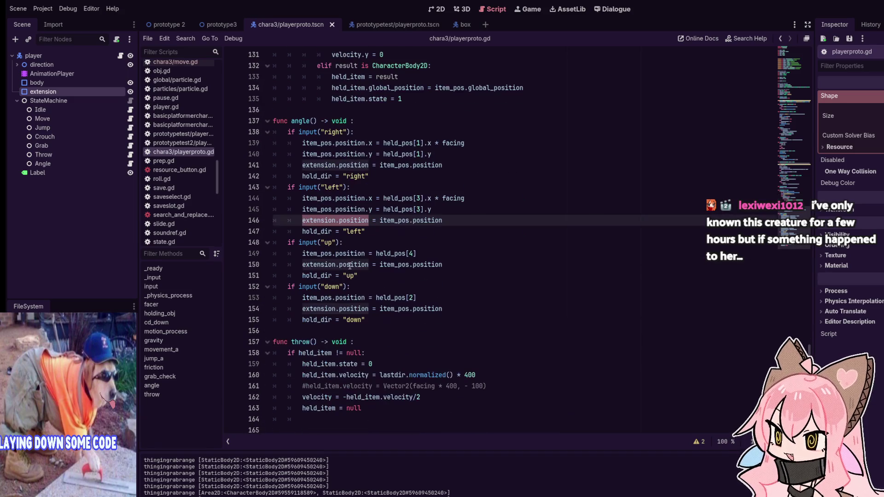
scroll(350, 266, "up", 6)
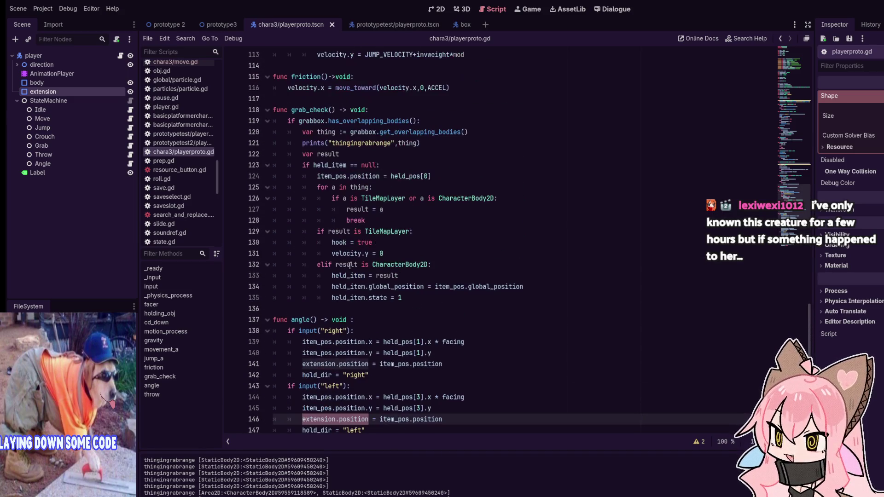
left_click(217, 23)
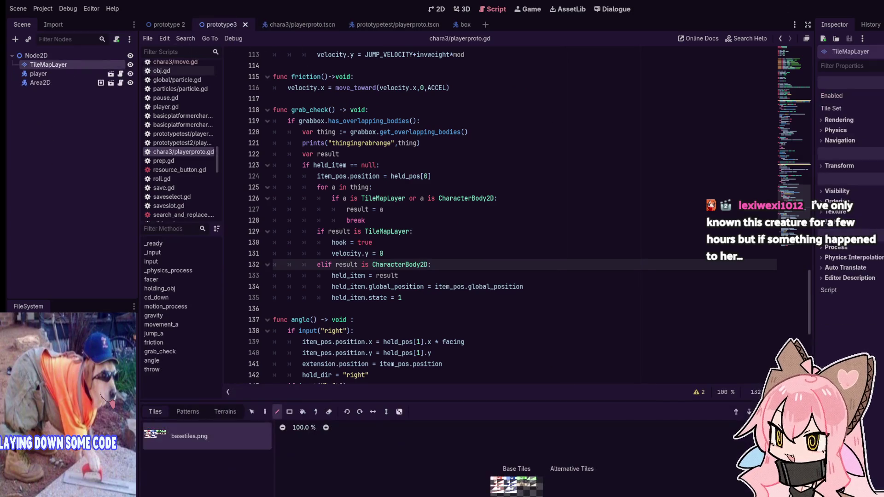
Start the game, pick up the box, carry it left, then drop and re-grab it
key("F6")
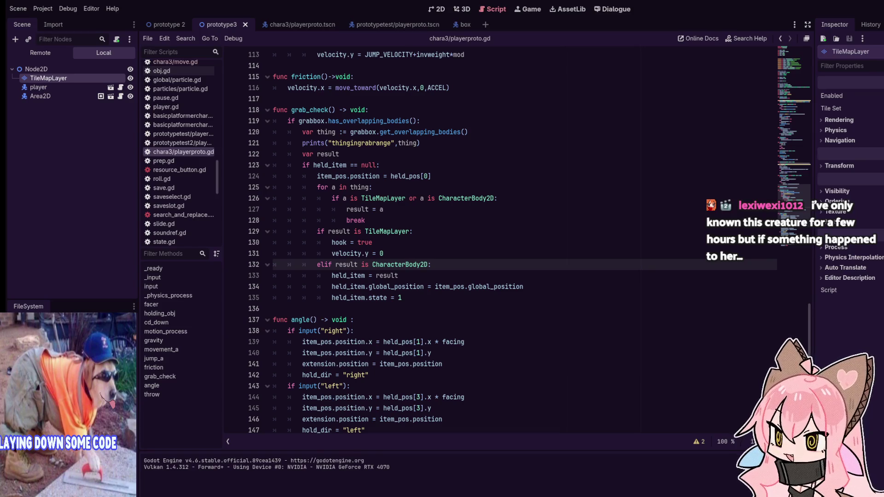
key("Right")
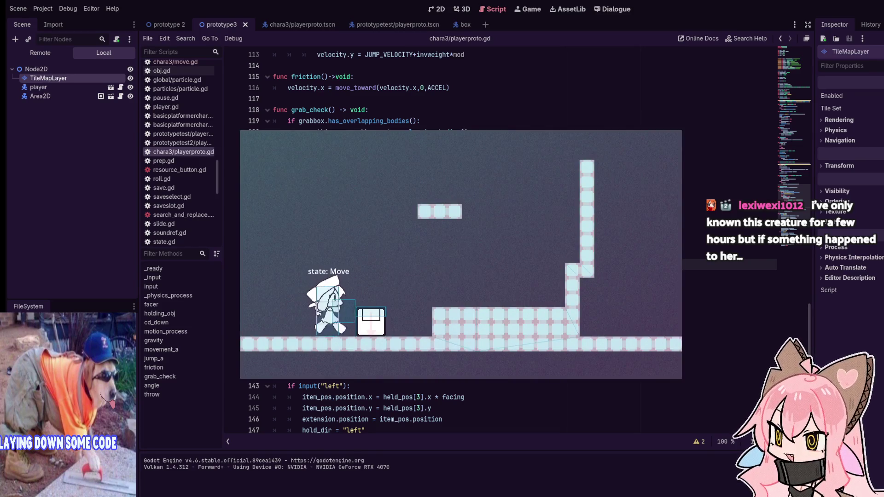
key("Left")
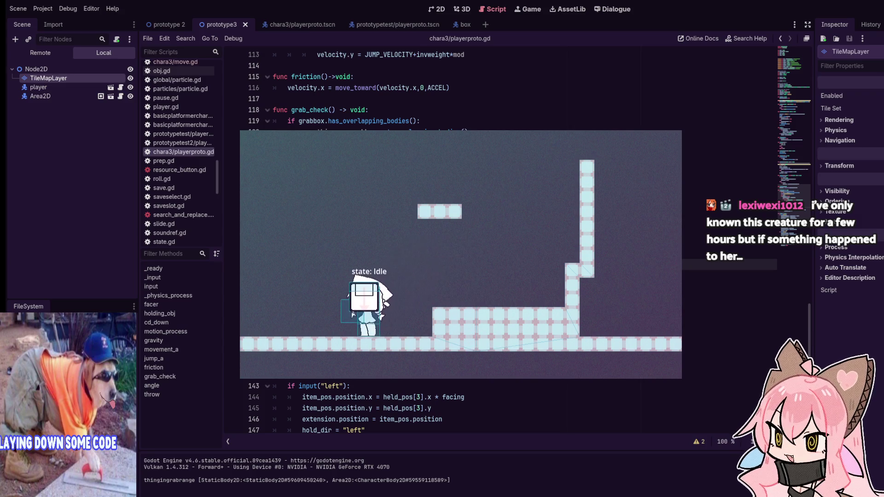
key("x")
key("Right")
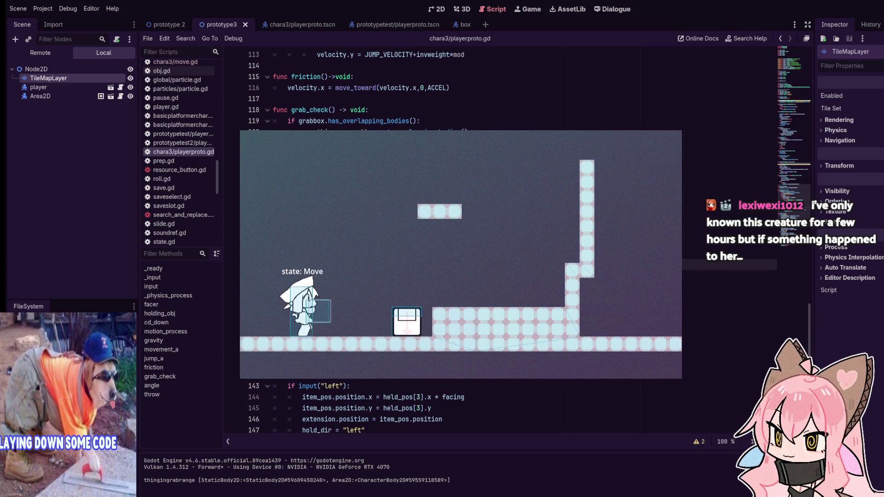
key("x")
Jump while carrying the box, aiming it up, left and down, and hop several times
key("z")
key("Up")
key("Left")
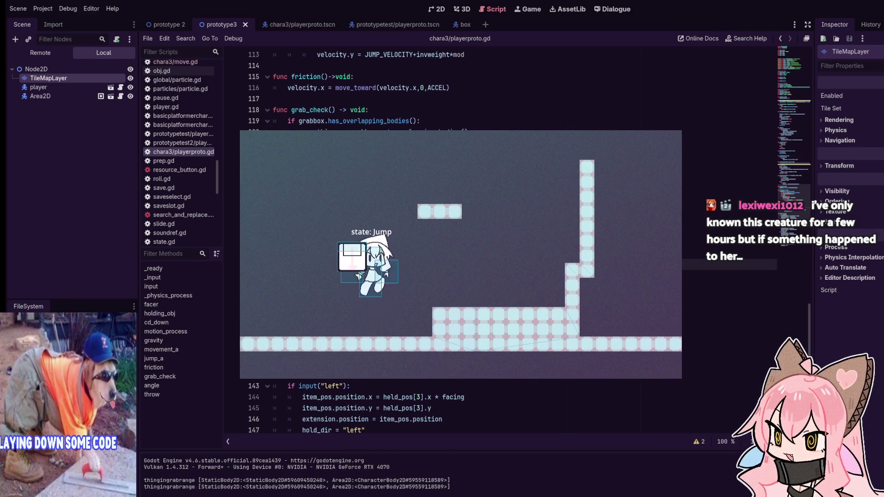
key("Down")
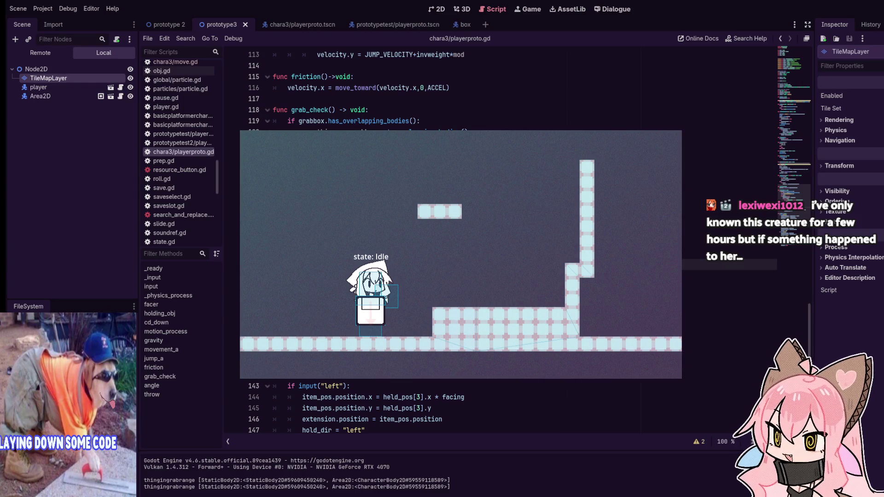
key("z")
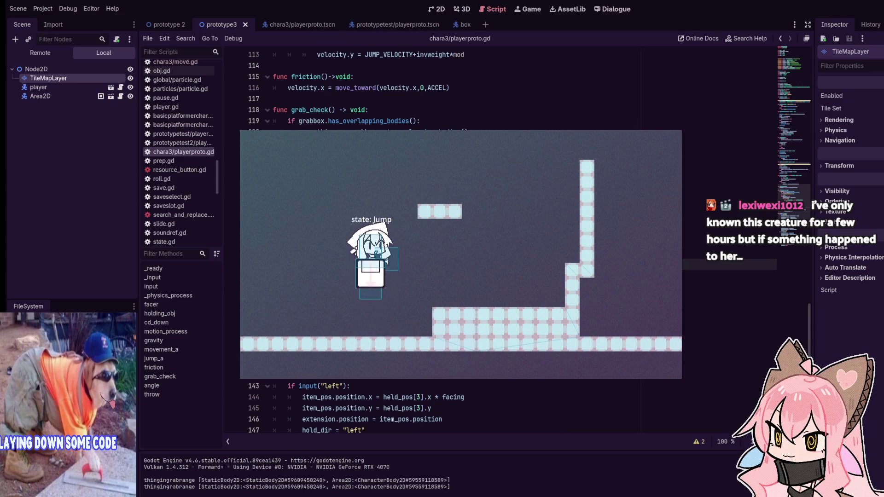
key("z")
key("z")
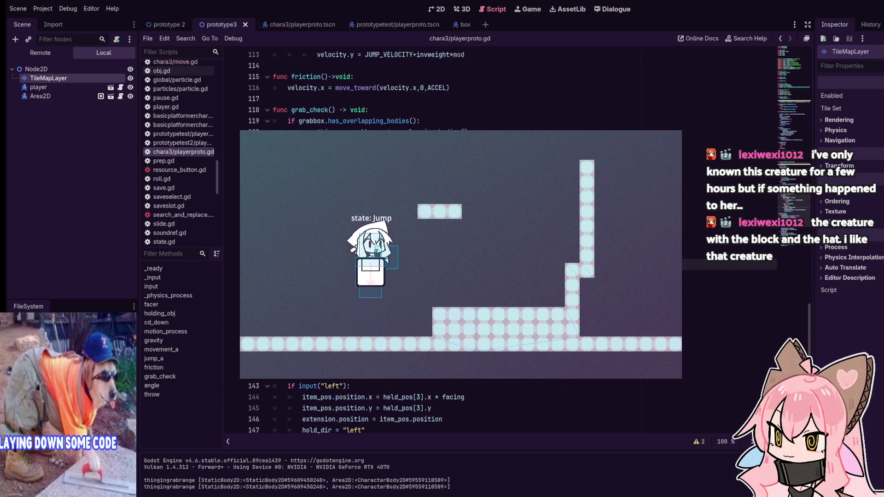
key("z")
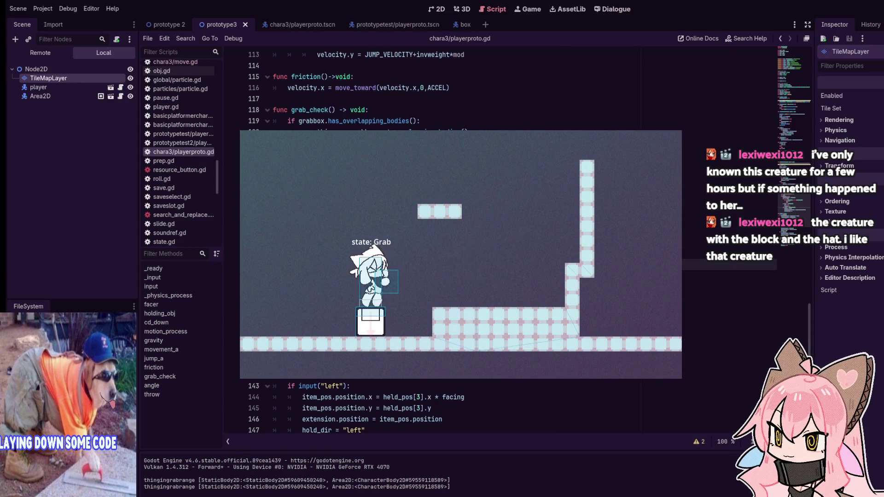
Jump off the box, pick it back up, jump and crouch; then select extension.position on line 146
key("space")
key("Left")
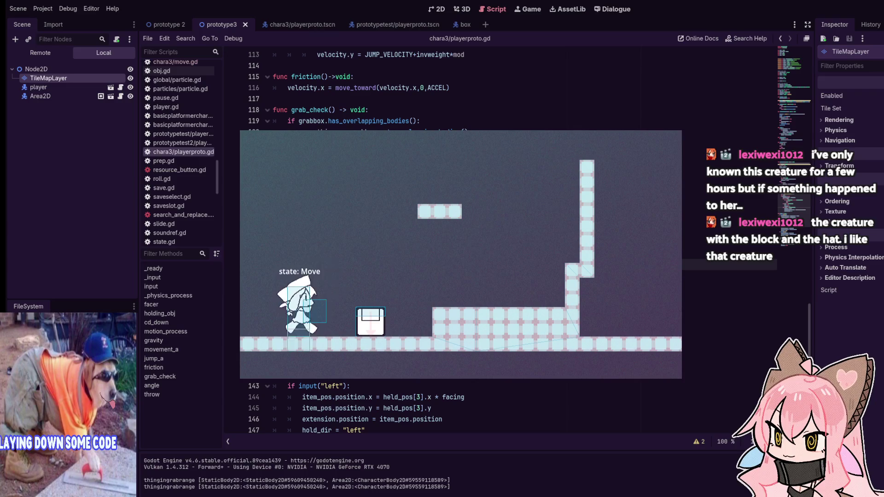
key("x")
key("Right")
key("space")
key("Down")
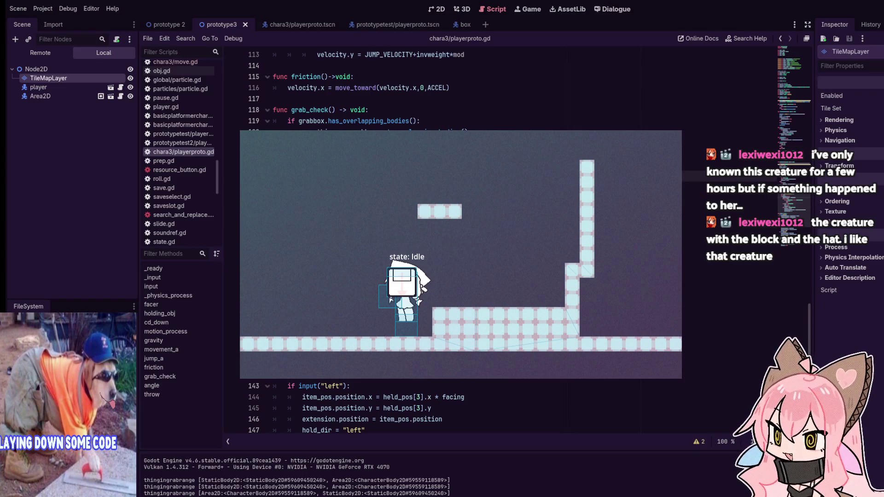
left_click_drag(301, 419, 369, 420)
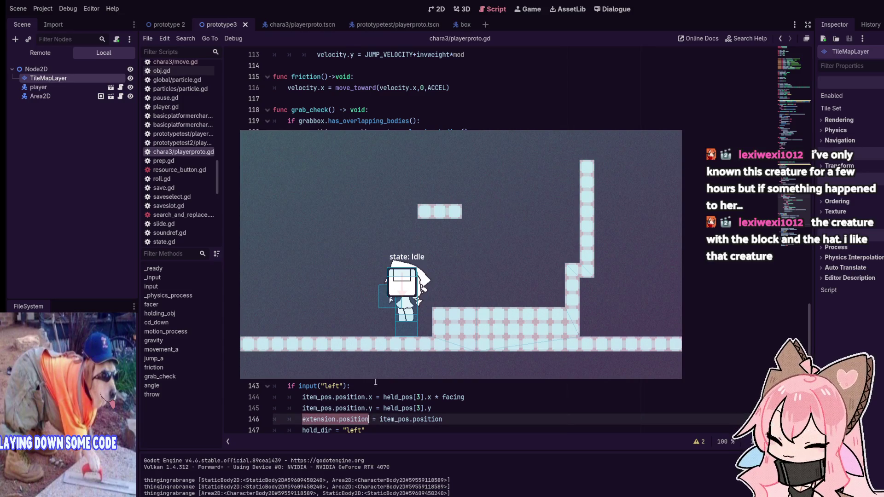
Undo to restore the removed line, save playerproto.gd, and make the character jump left
key("ctrl+z")
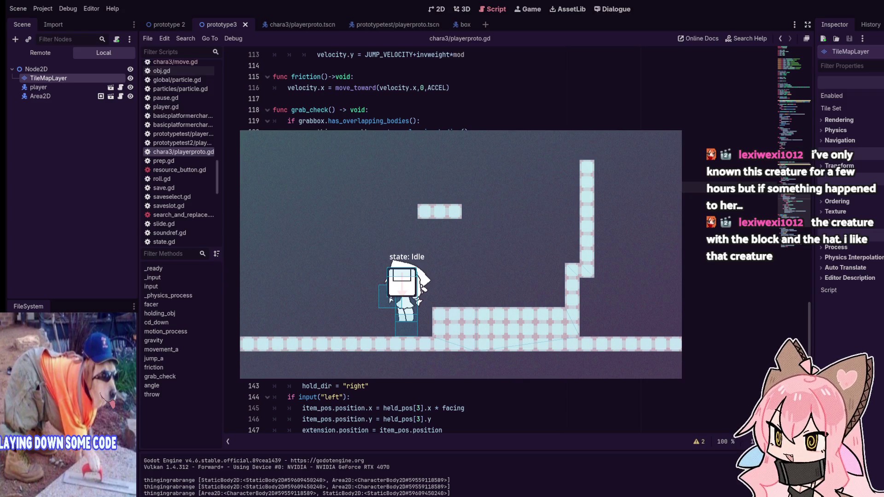
key("ctrl+s")
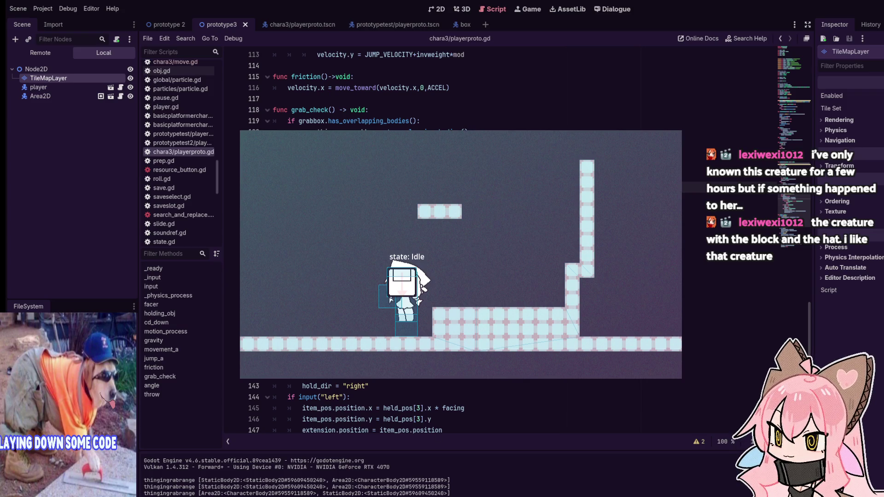
key("Left")
key("space")
Jump onto the raised platform, leap off, and steer the jump toward the wall and back
key("space")
key("Right")
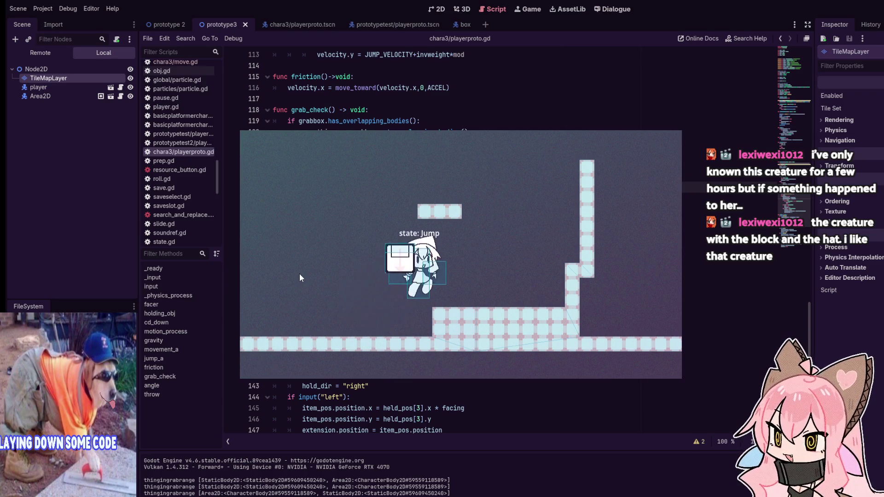
key("space")
key("Left")
key("space")
key("Right")
key("Left")
key("Left")
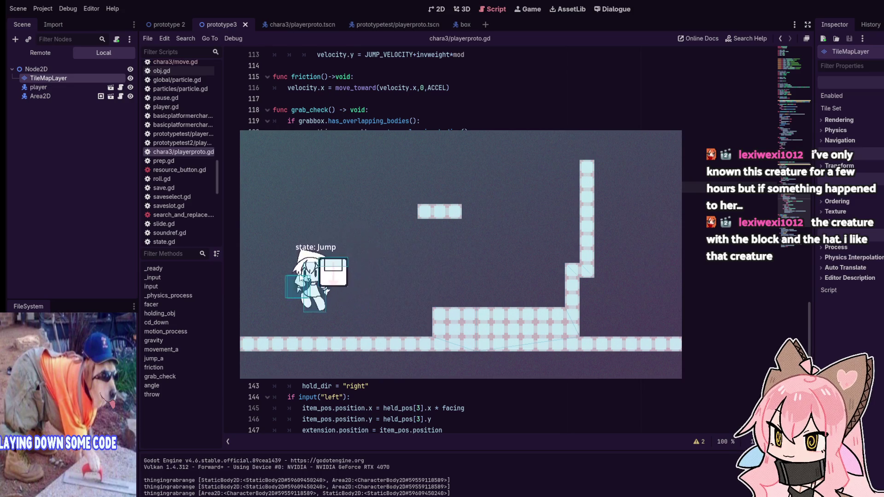
Carry the box right, turn around, run and jump, then crouch-jump and land facing left
key("Right")
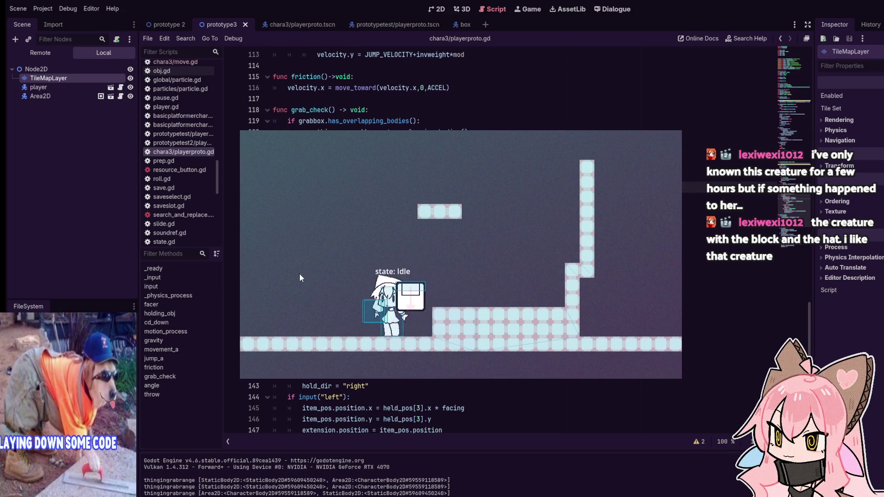
key("Left")
key("Right")
key("space")
key("Left")
key("Right")
key("space")
key("Down")
key("space")
key("Left")
Jump onto the raised block near the wall while holding the box, then jump onto the wall
key("Right")
key("space")
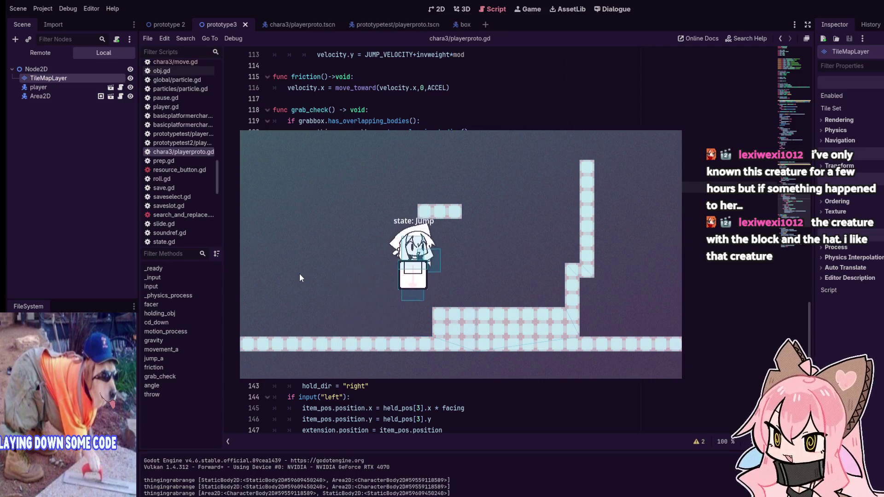
key("Down")
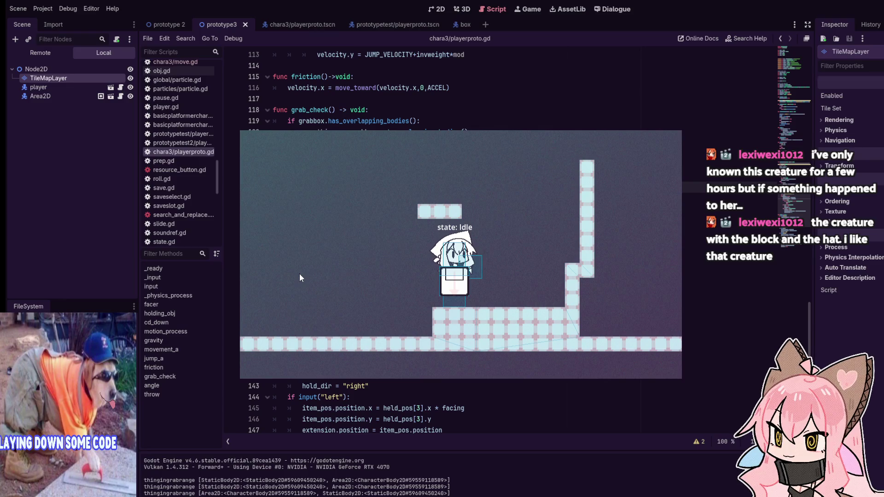
key("space")
key("Right")
key("Left")
key("Right")
key("space")
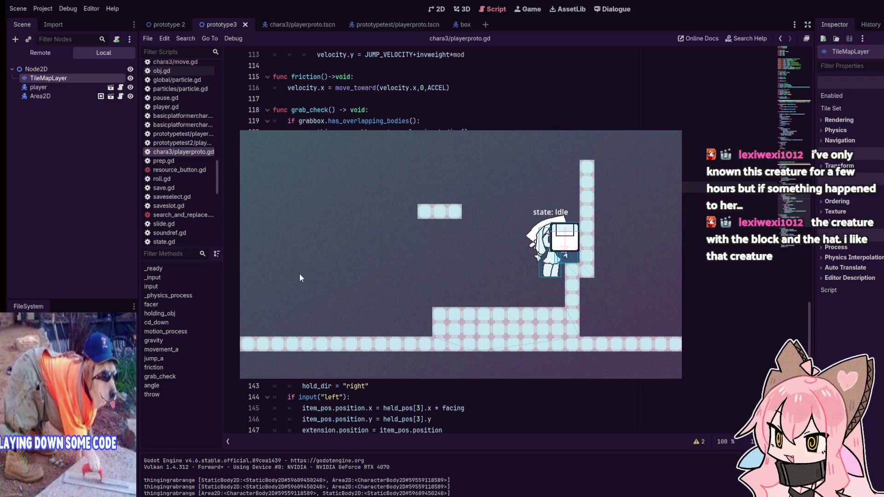
Drop off the wall, hop around with the box, and throw it toward the wall
key("Left")
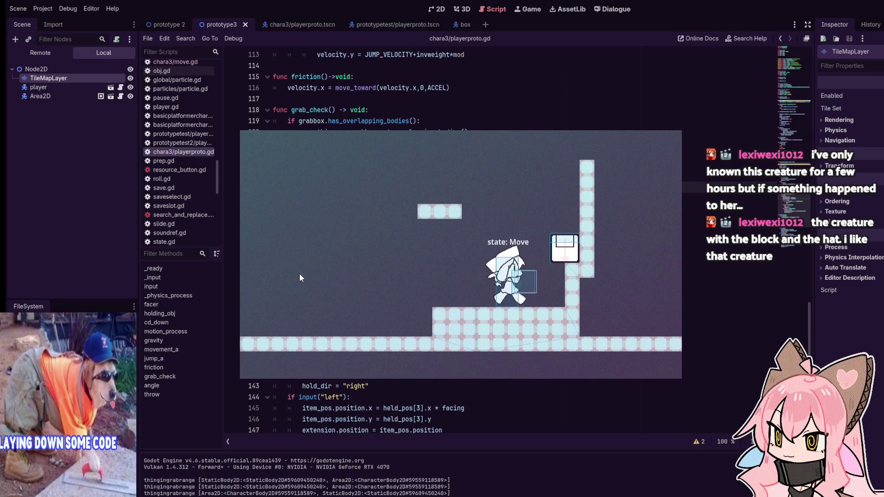
key("Right")
key("space")
key("Left")
key("space")
key("Right")
key("space")
key("space")
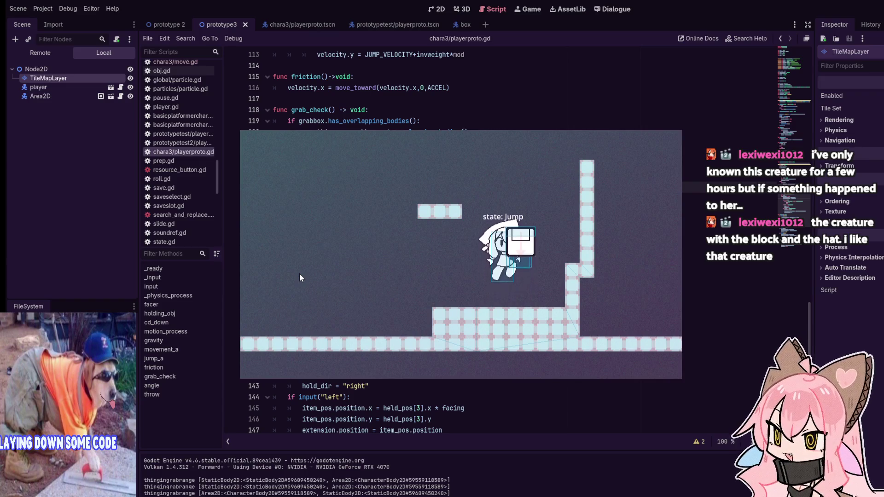
key("space")
key("Left")
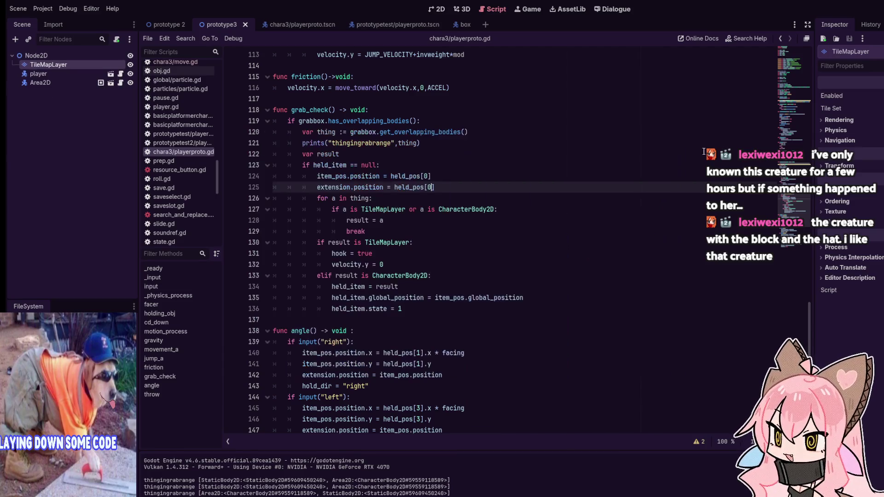
Stop the game and move line 142's extension.position assignment to a new line at the end of angle()
key("F8")
left_click(670, 172)
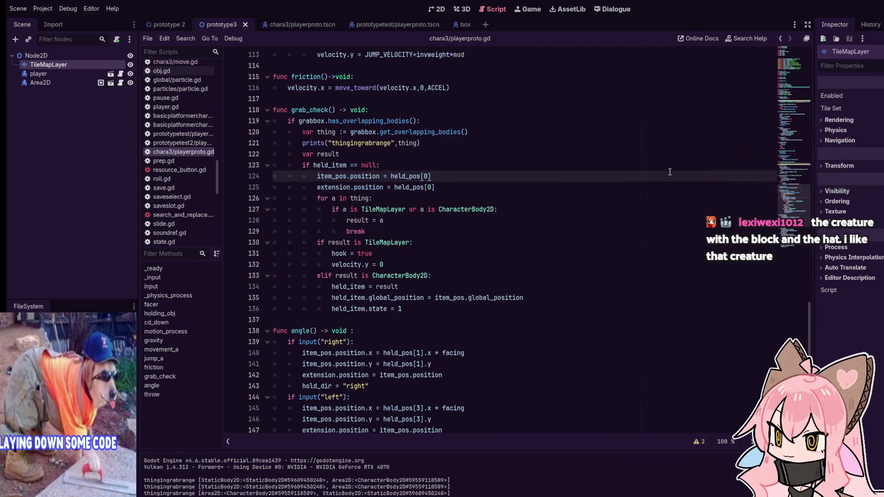
scroll(575, 179, "down", 6)
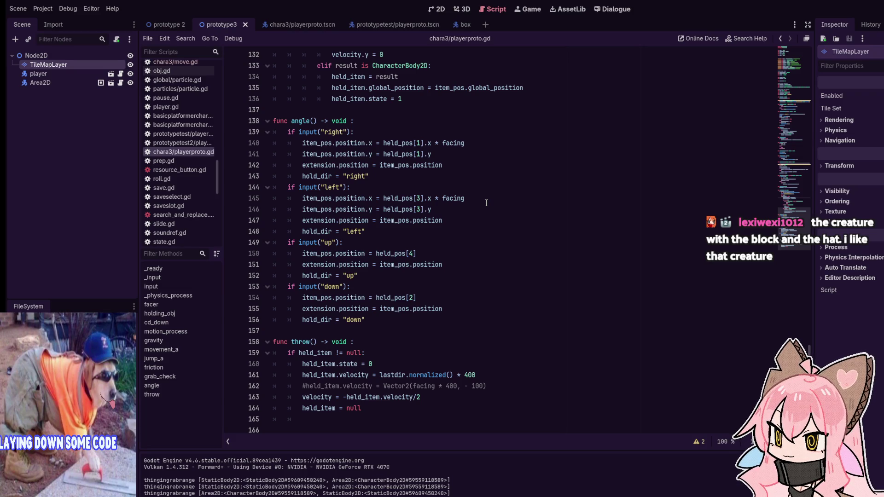
left_click_drag(449, 167, 302, 166)
key("ctrl+x")
left_click(404, 319)
key("Return")
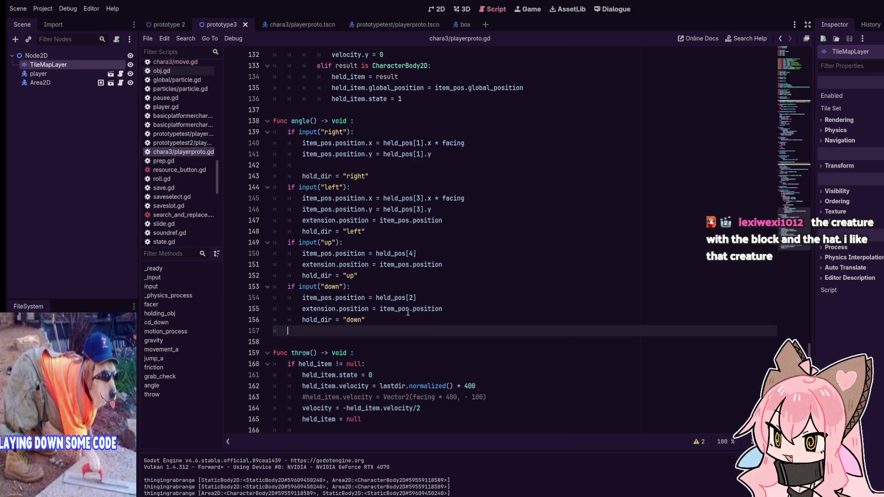
key("ctrl+v")
Remove the remaining extension.position lines from the other direction branches, tidy up, and save playerproto.gd
left_click(460, 308)
key("ctrl+x")
left_click(465, 265)
key("ctrl+x")
left_click(487, 215)
key("ctrl+x")
left_click(497, 169)
key("Up")
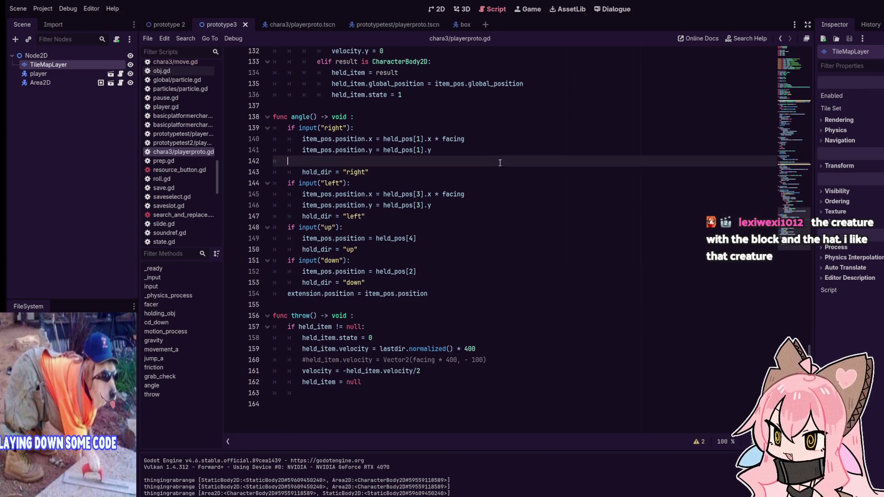
key("BackSpace")
key("BackSpace")
key("BackSpace")
key("Down")
scroll(503, 160, "up", 3)
key("ctrl+s")
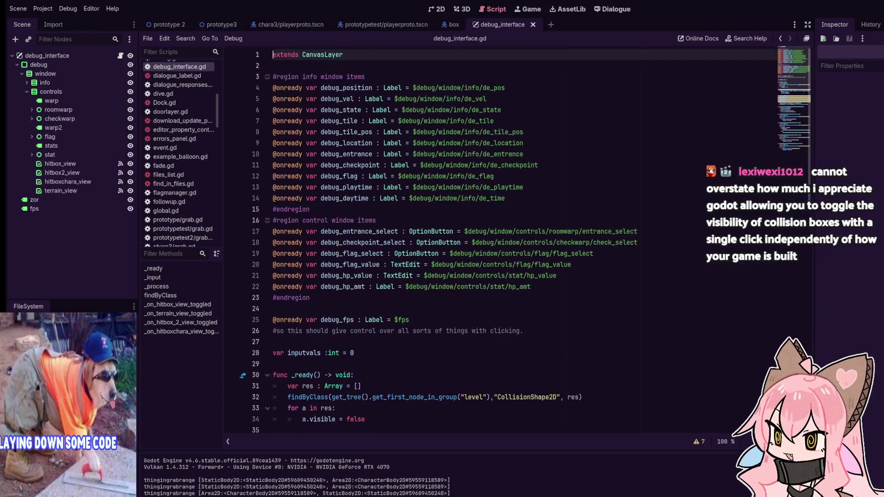
View the debug panel scene in 2D, centering and zooming the canvas on it
left_click(442, 9)
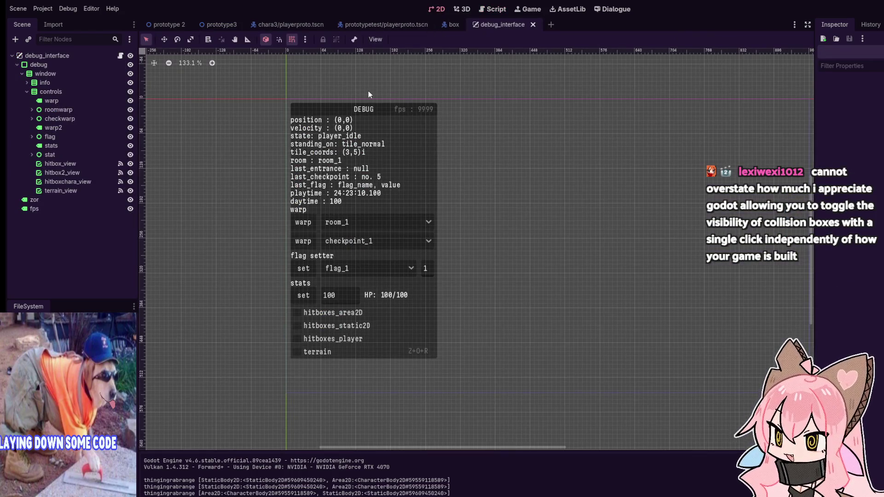
left_click_drag(369, 94, 283, 101)
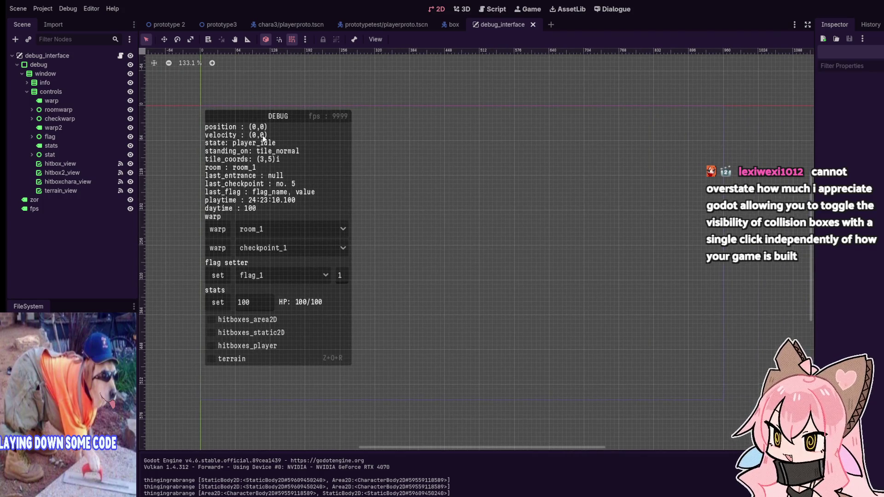
scroll(236, 322, "up", 11)
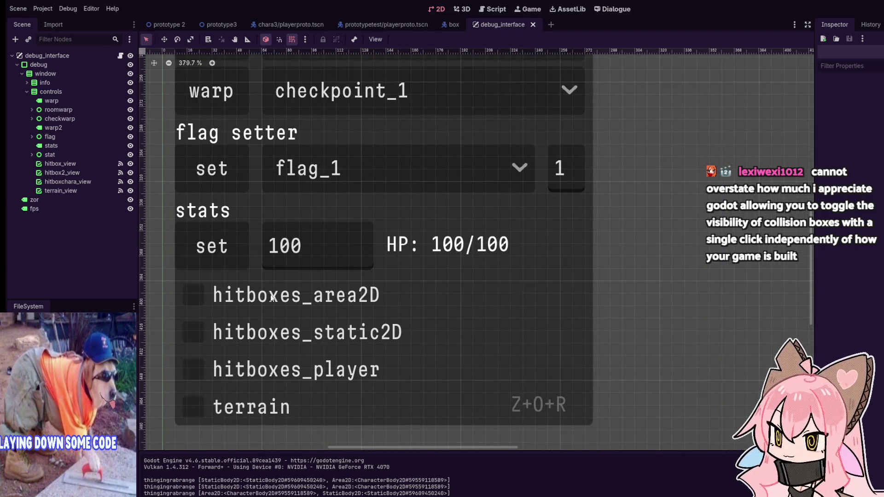
scroll(294, 319, "down", 4)
Review the findByClass function and its recursive call in debug_interface.gd, then return to prototype3
left_click(120, 55)
scroll(349, 274, "down", 15)
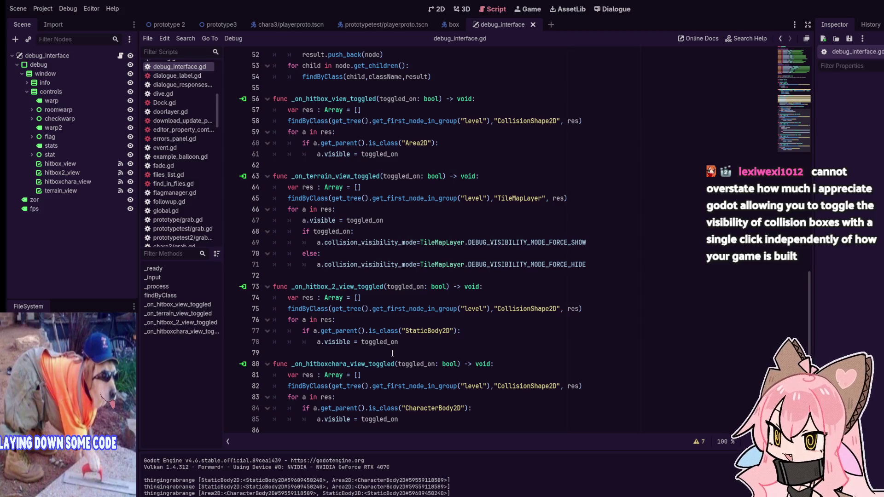
scroll(392, 353, "up", 5)
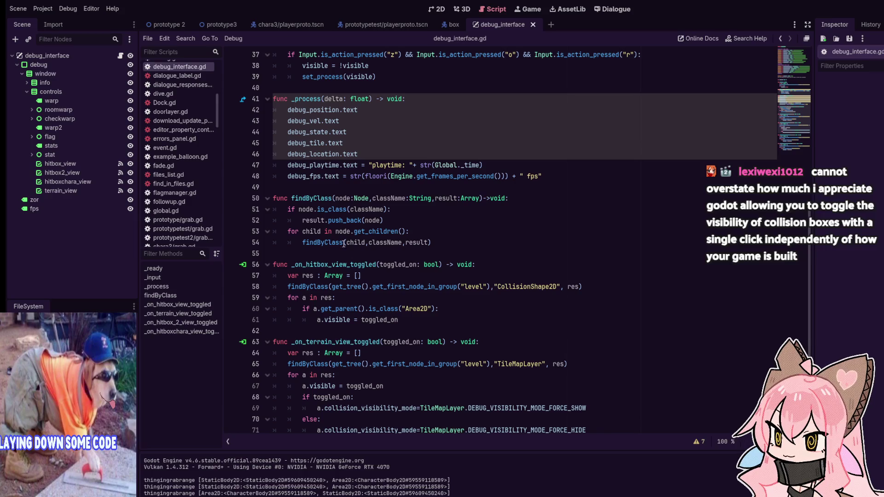
double_click(298, 197)
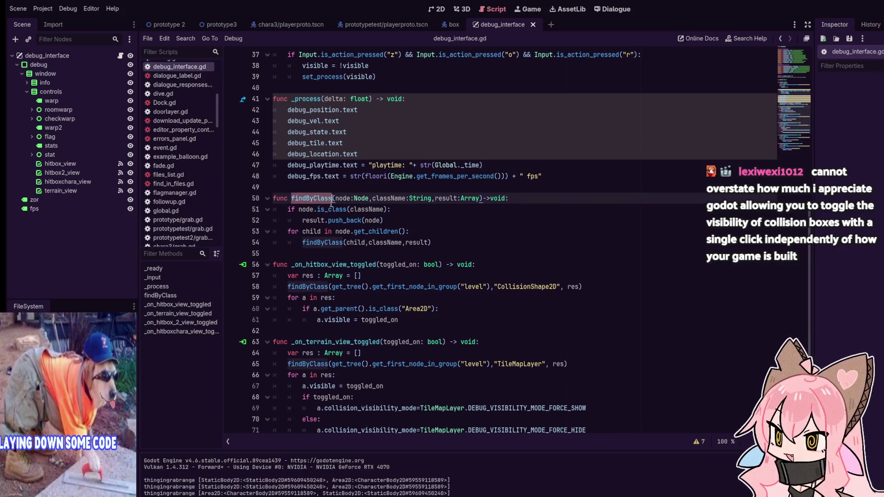
left_click_drag(302, 242, 343, 245)
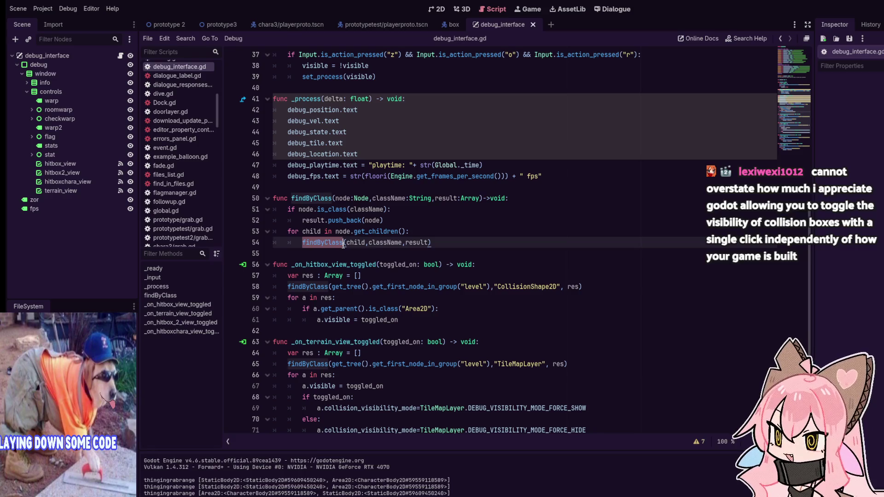
left_click(320, 198)
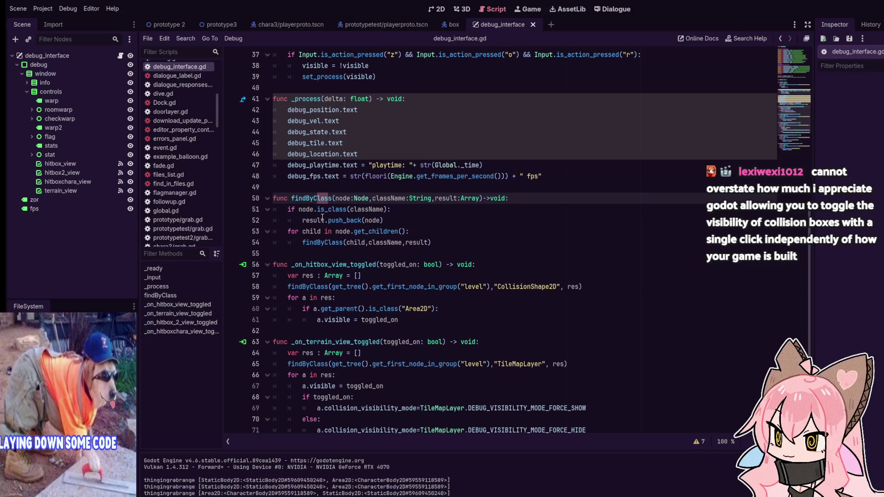
left_click(392, 183)
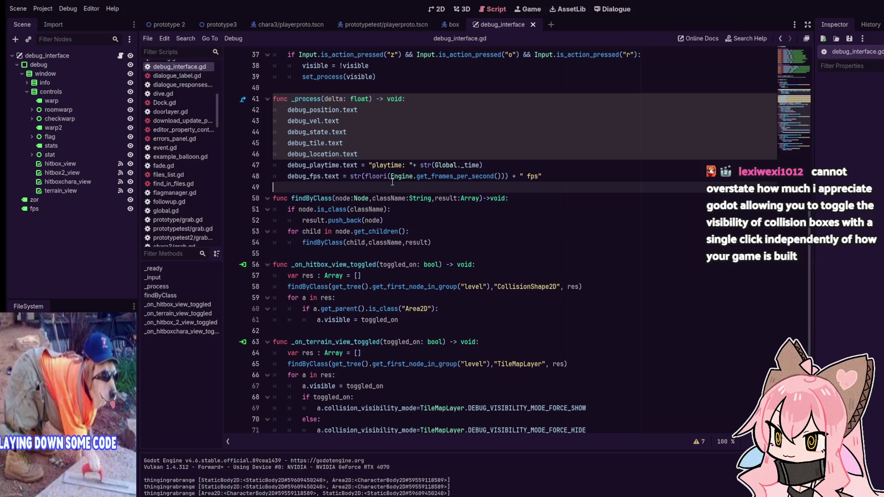
mouse_move(276, 197)
left_mouse_down()
mouse_move(450, 249)
mouse_move(272, 198)
left_mouse_up()
left_click(450, 250)
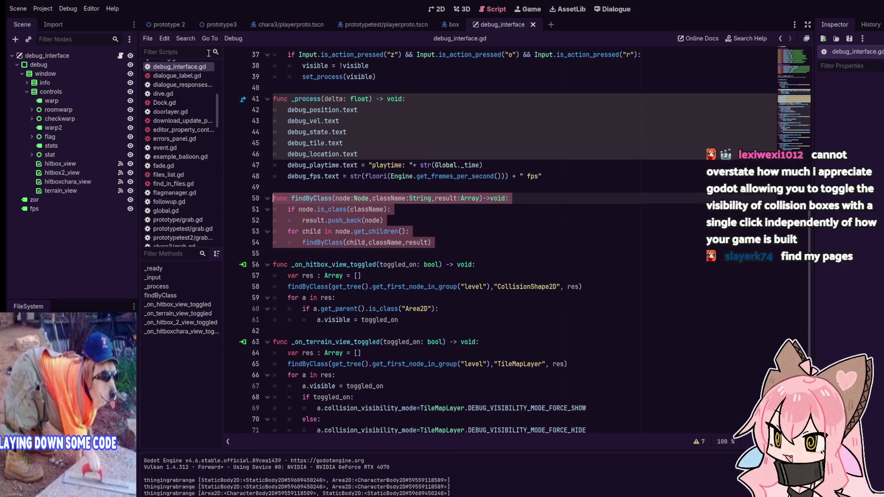
left_click(215, 24)
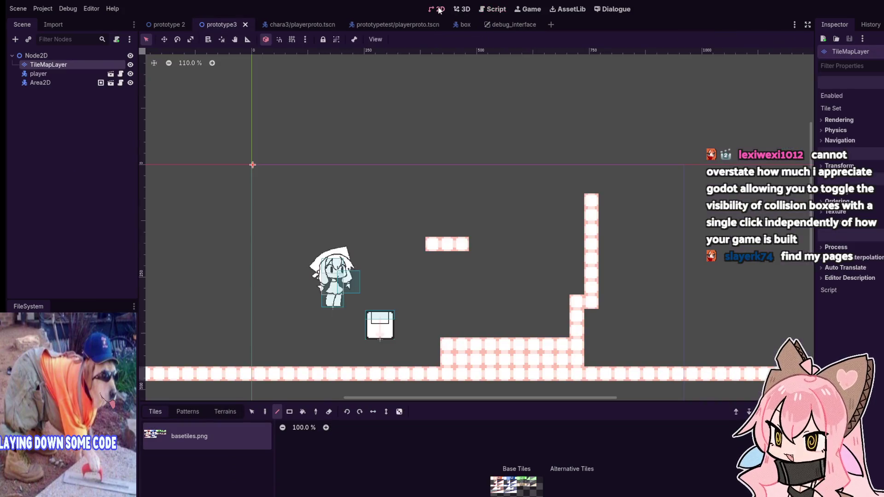
Show prototype3 in 2D, glance at playerproto.tscn, and open the Area2D box's obj.gd script
left_click(439, 10)
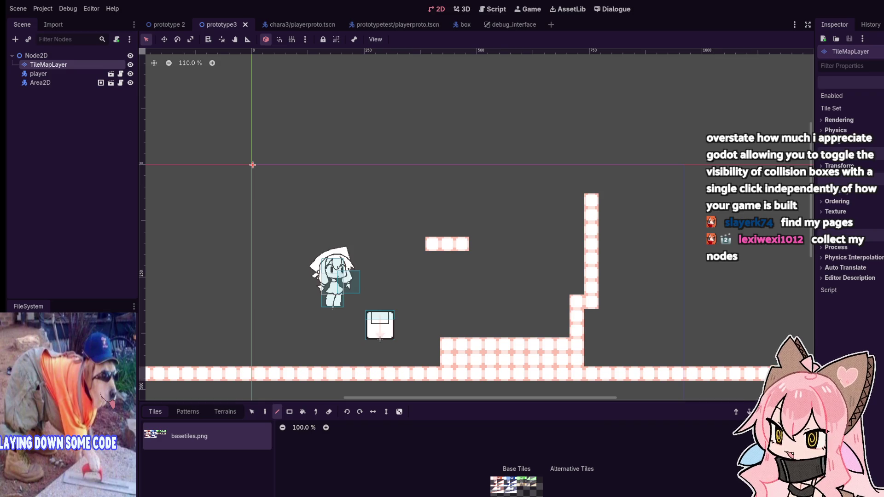
left_click(290, 24)
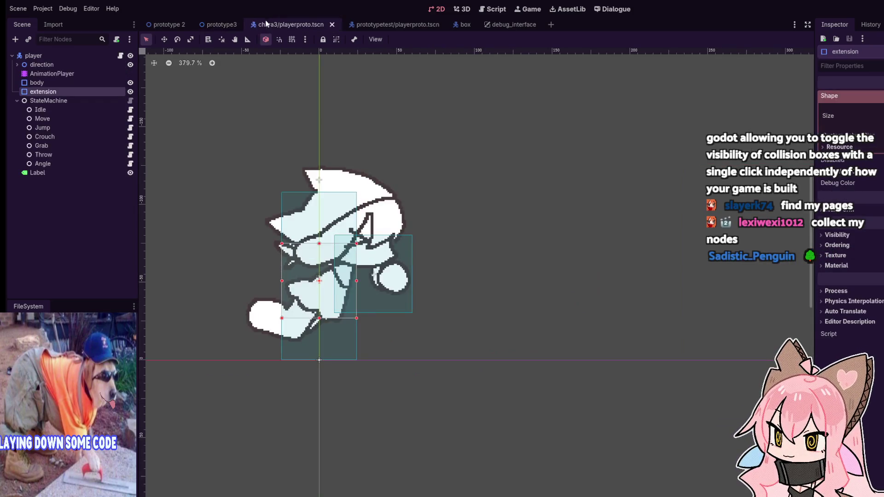
left_click(200, 30)
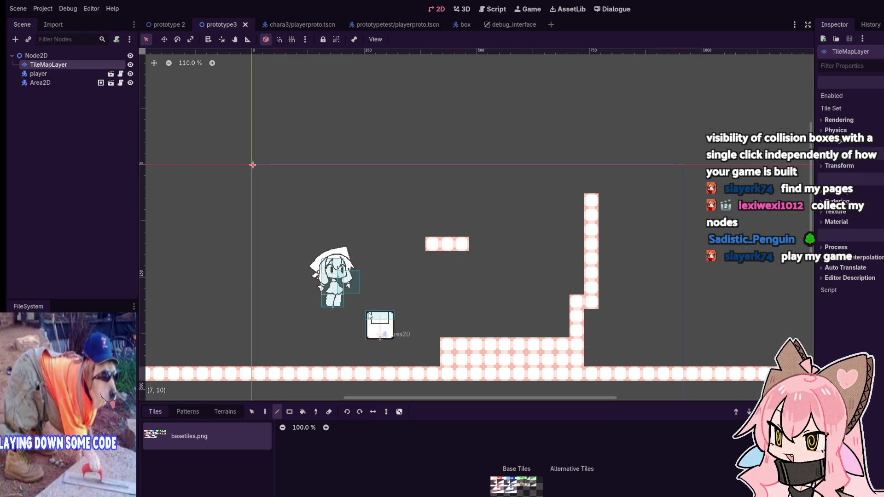
left_click(119, 82)
left_click(392, 89)
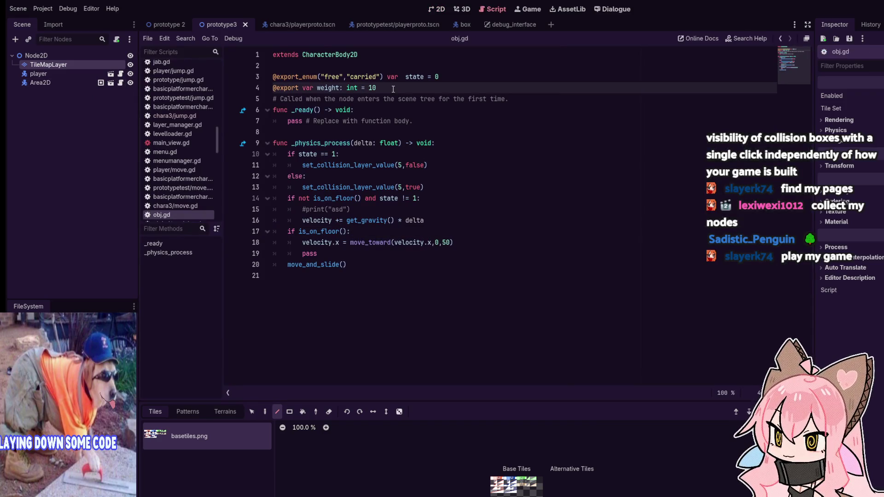
Add `var size : Vector2` below the weight declaration and a blank line inside _ready()
key("Return")
type("var size")
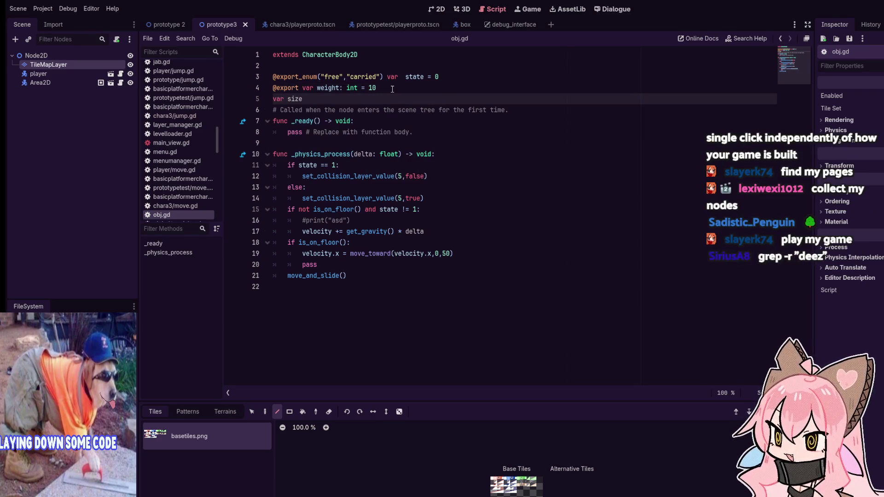
type(" : Vector2")
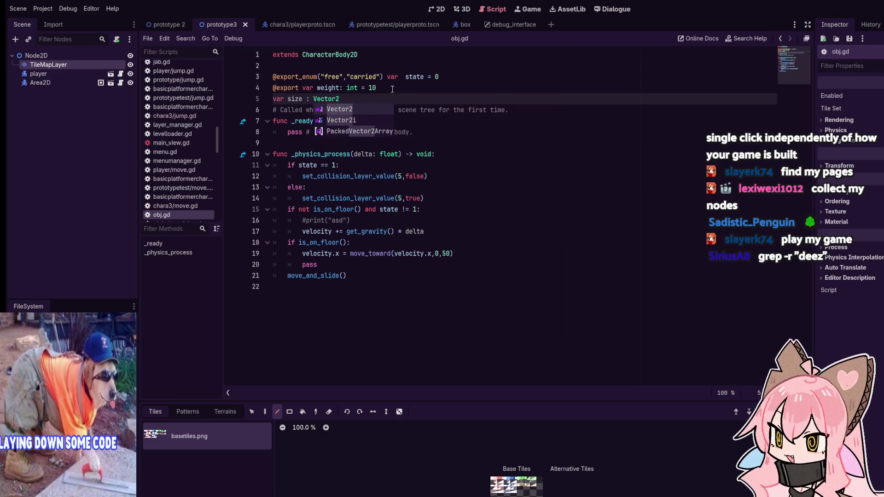
left_click(393, 88)
left_click(411, 125)
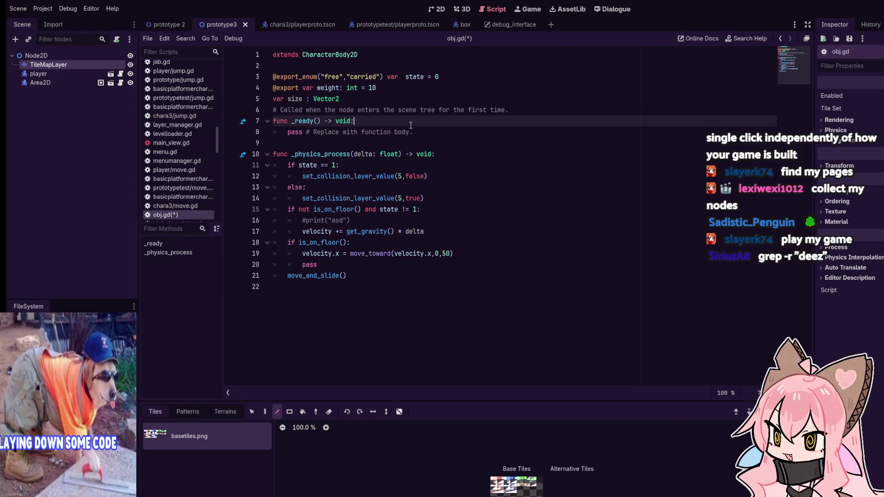
key("Return")
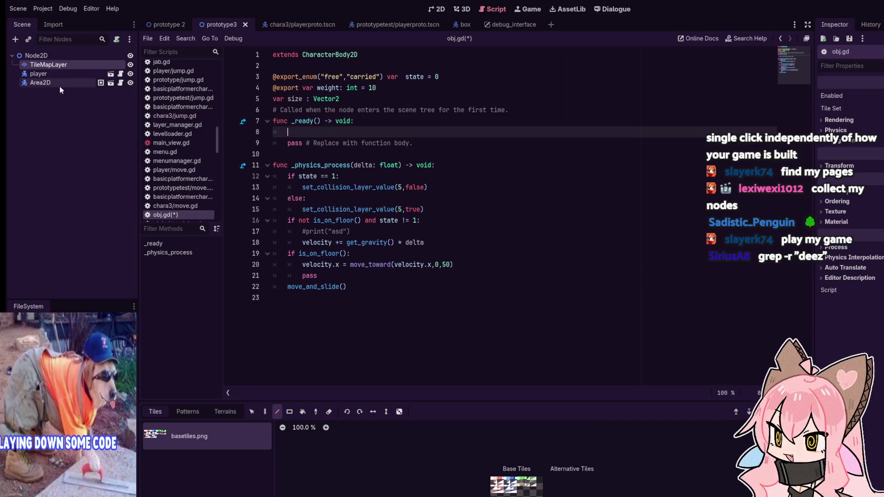
Open the box scene in the 2D view and return to its obj.gd script
left_click(111, 83)
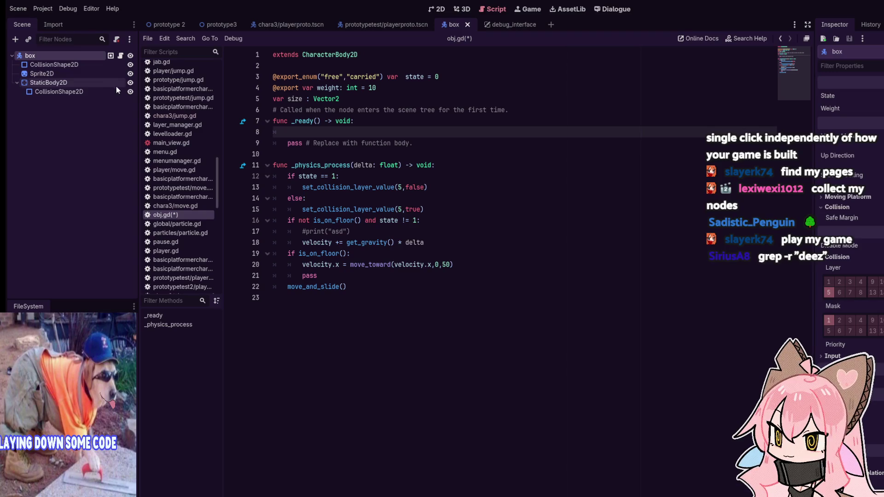
key("ctrl+F1")
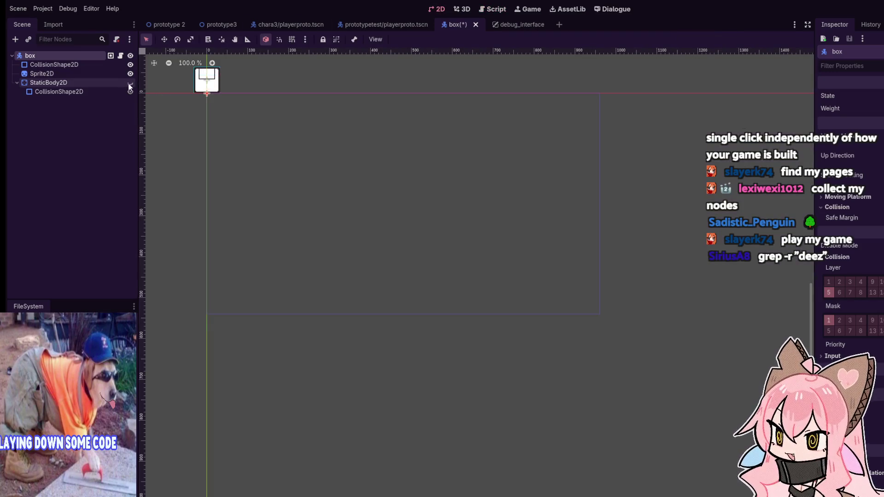
left_click(122, 56)
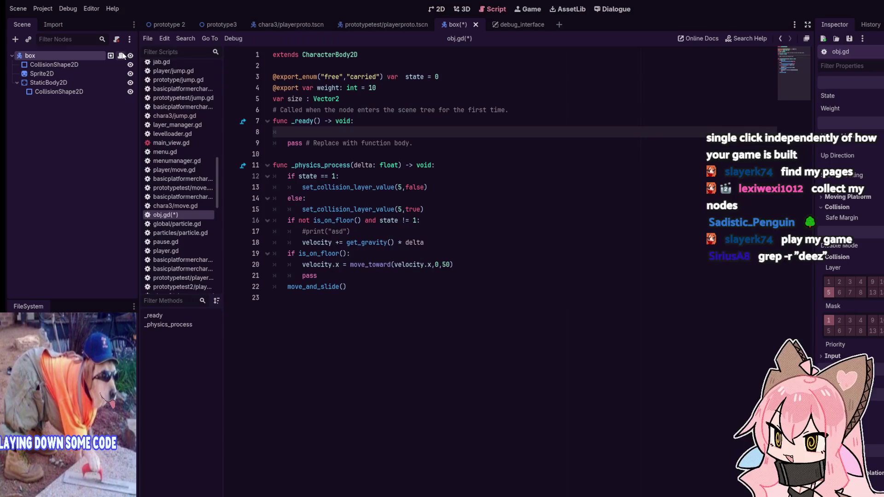
left_click(395, 88)
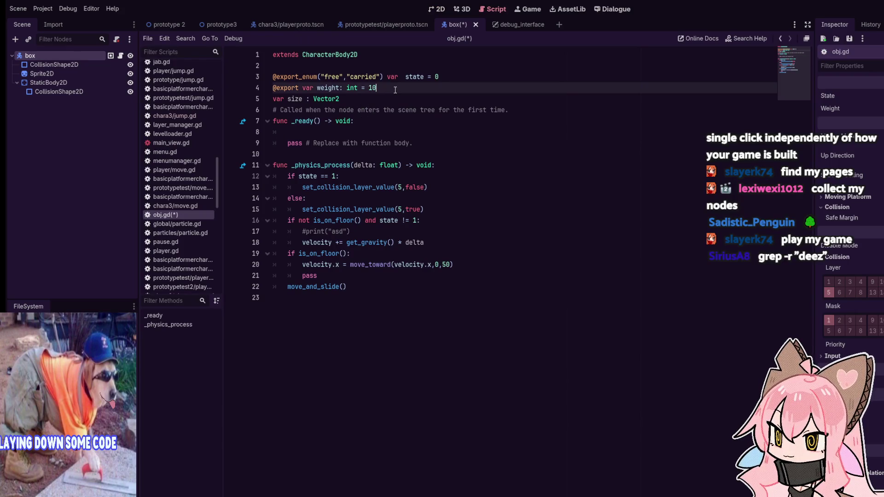
key("Return")
type("@onready v")
key("Return")
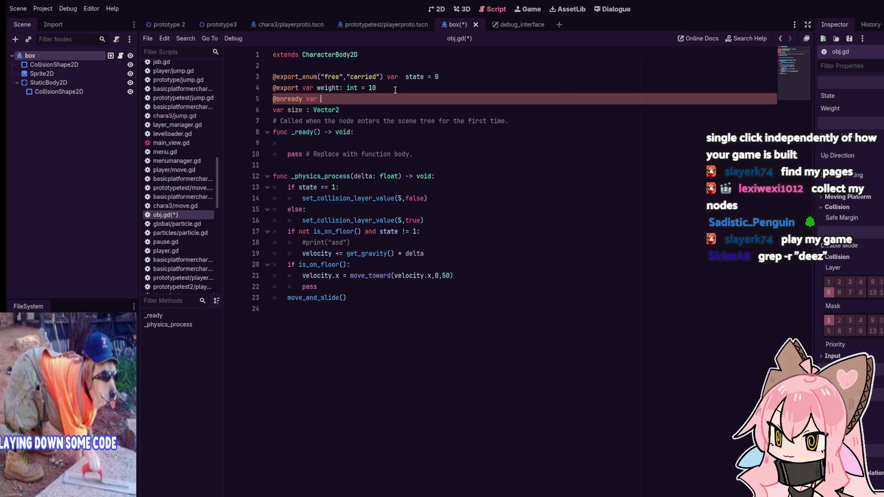
type("collision_size ")
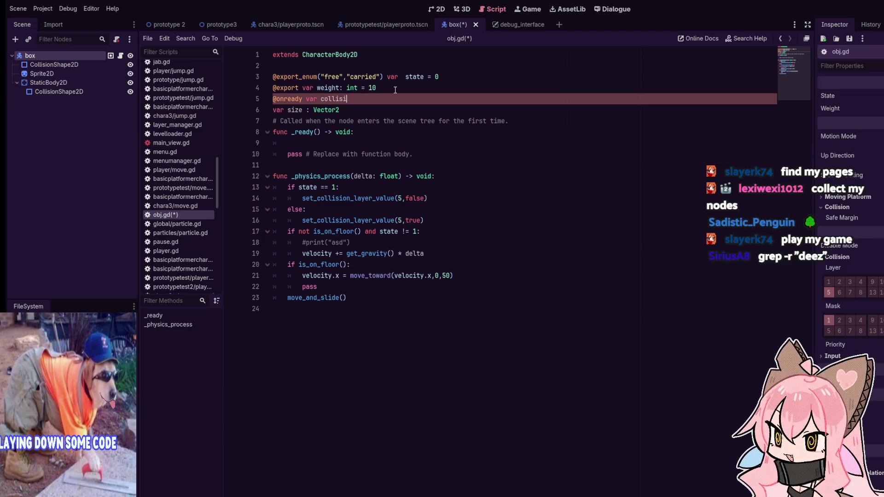
type(":=")
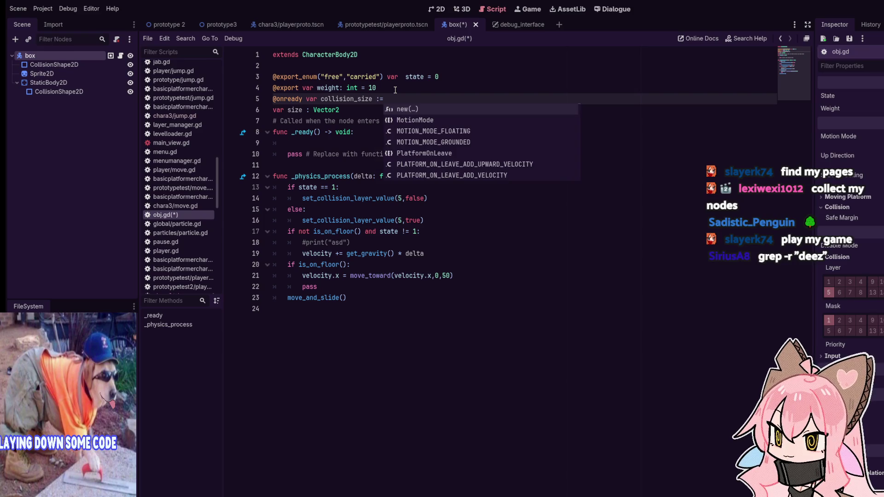
key("BackSpace")
key("BackSpace")
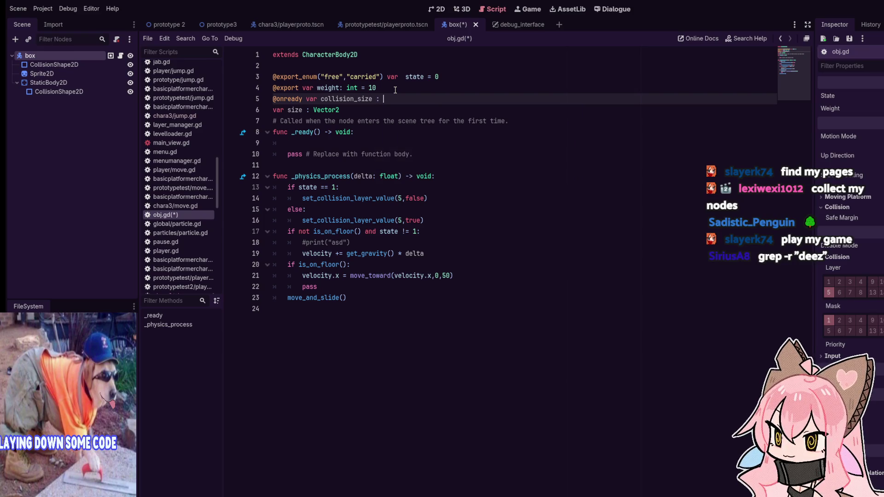
type(": $")
key("BackSpace")
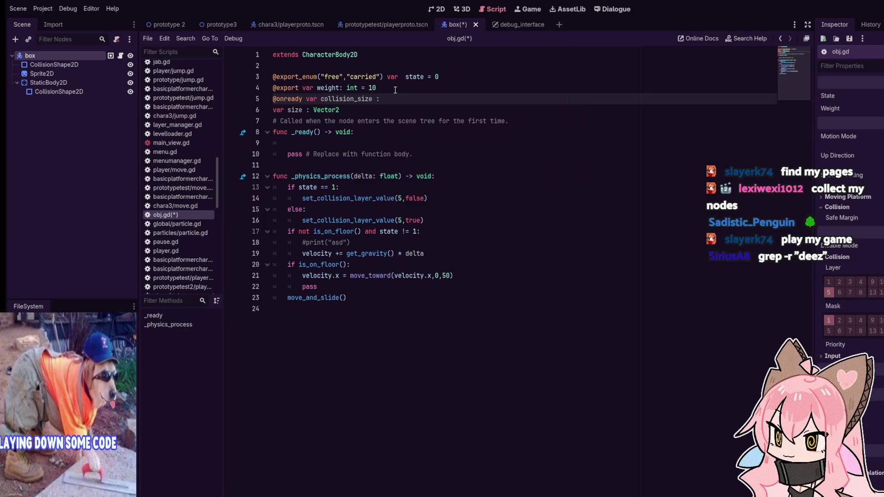
type("Colli")
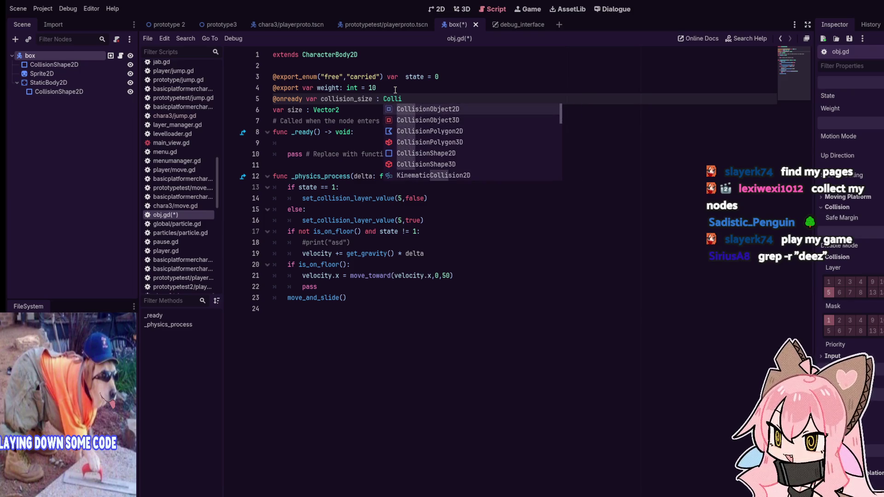
key("Down")
key("Down")
key("Down")
key("Return")
type("= $")
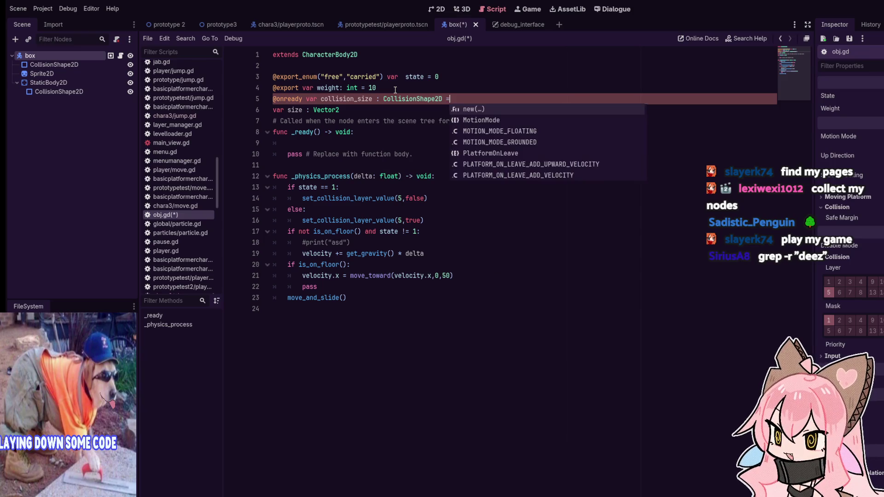
type("col")
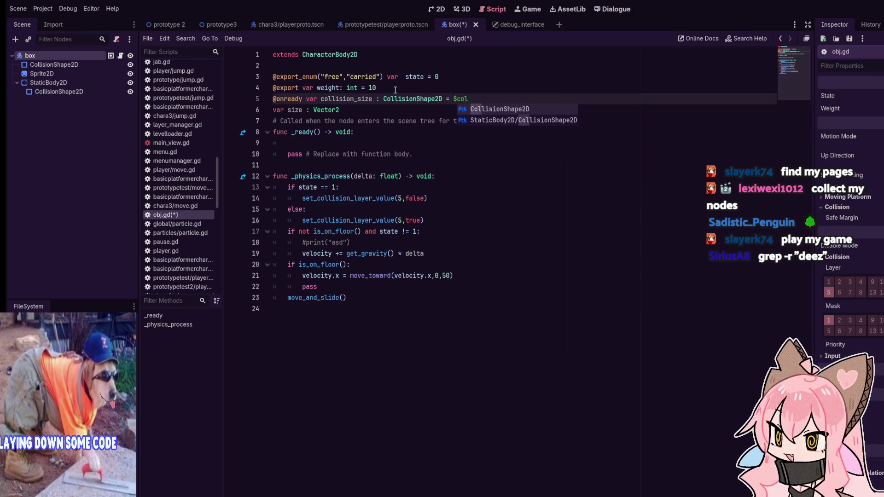
left_click(465, 121)
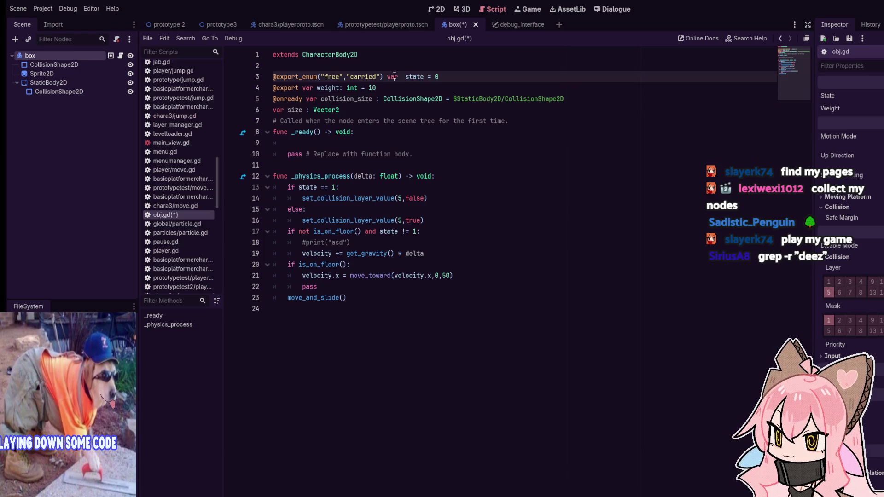
Write `size = collision_size.size` inside _ready()
left_click_drag(370, 100, 321, 99)
key("ctrl+c")
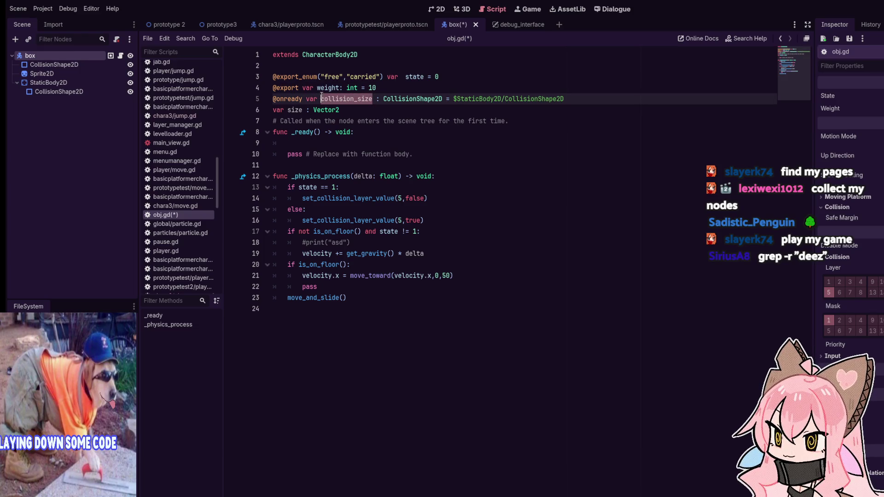
left_click(370, 140)
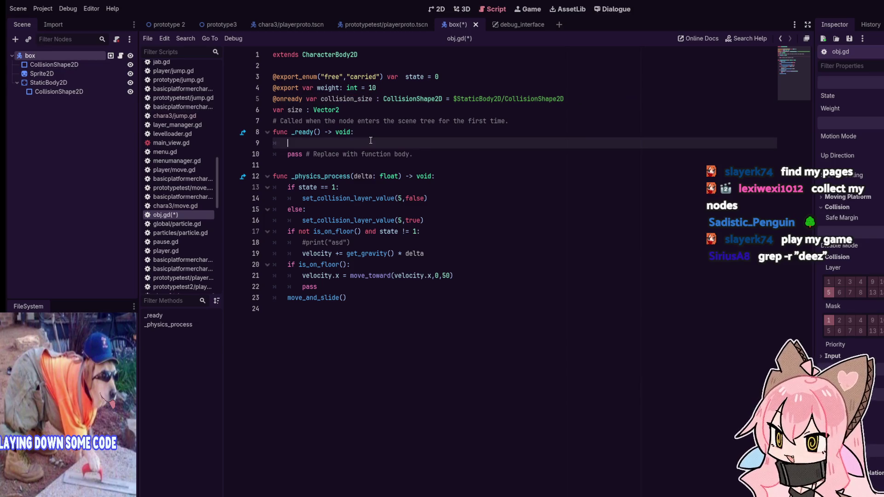
key("ctrl+v")
key("Home")
type("size =")
key("End")
type(".size")
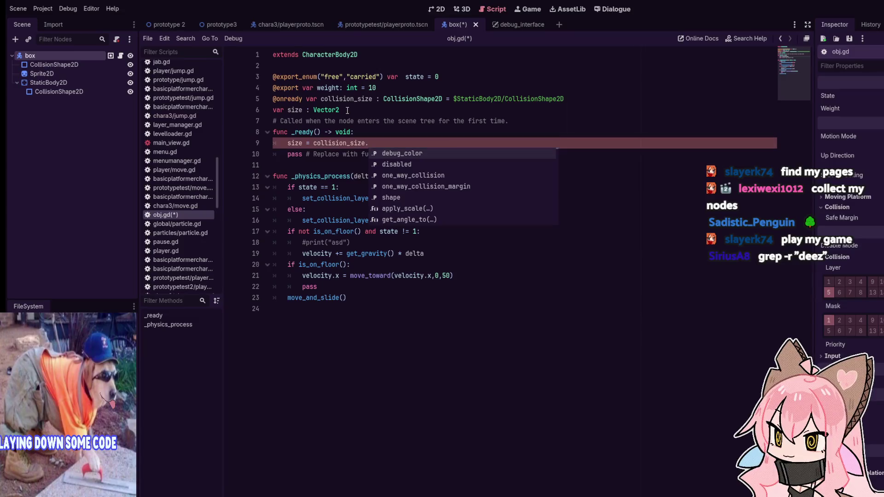
Inspect the StaticBody2D collision shape's transform and Shape resource properties
left_click(99, 92)
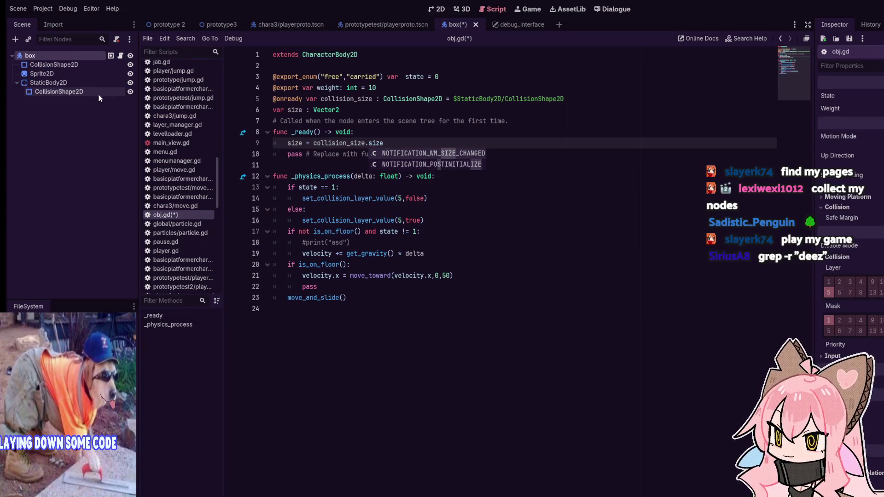
left_click(839, 158)
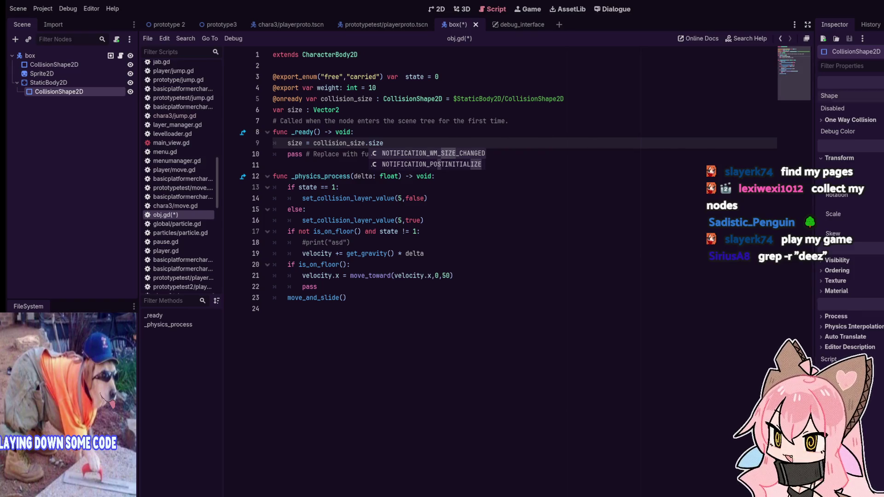
left_click(829, 96)
left_click(388, 115)
Change the assignment to `size = collision_size.shape.get_rect()` and view the Shape2D documentation
double_click(375, 143)
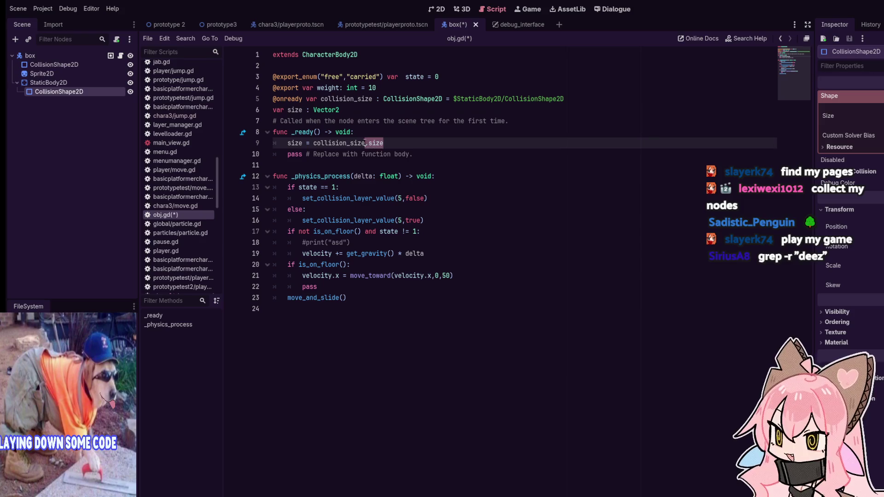
type("sh")
key("Return")
type(".si")
key("BackSpace")
key("BackSpace")
type("get_re")
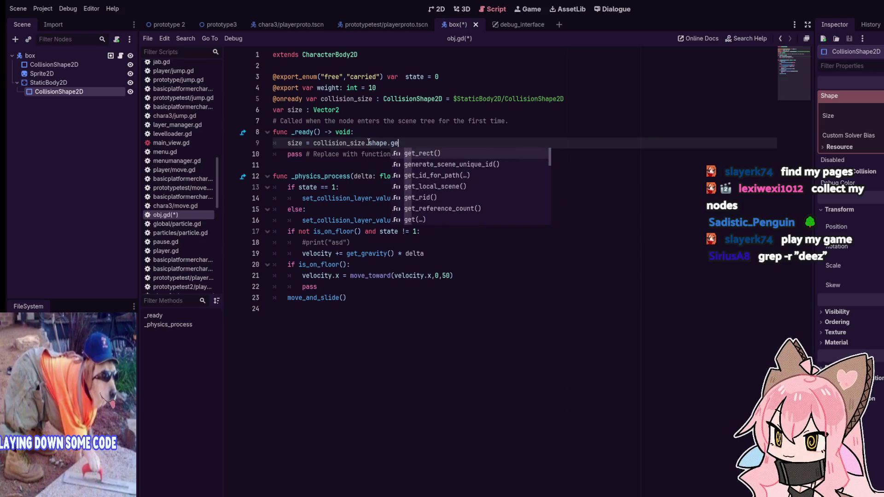
key("Return")
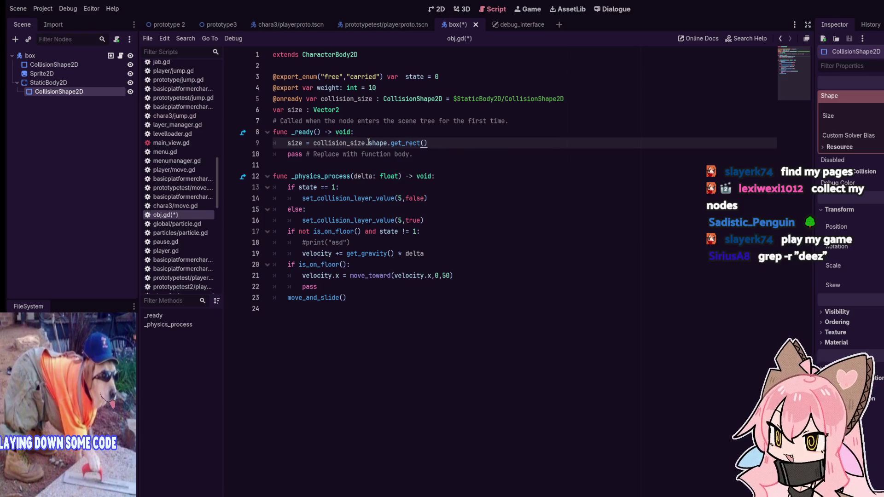
left_click(410, 147, "ctrl")
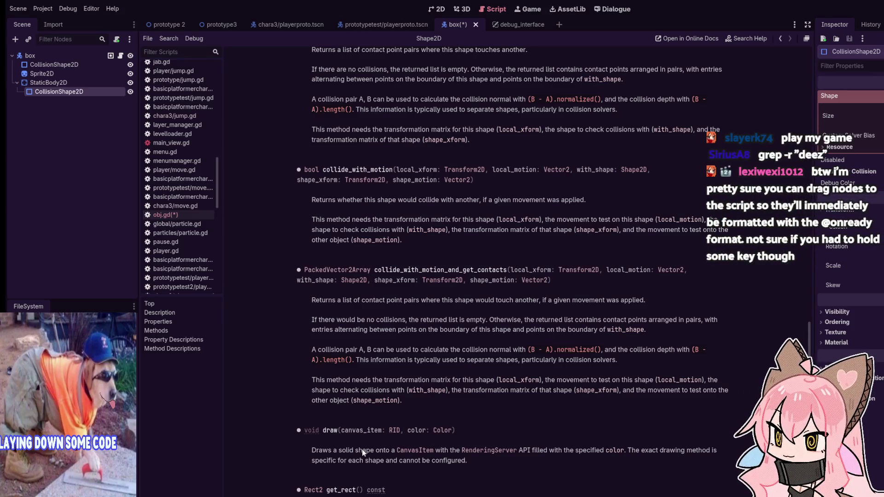
left_click(313, 490)
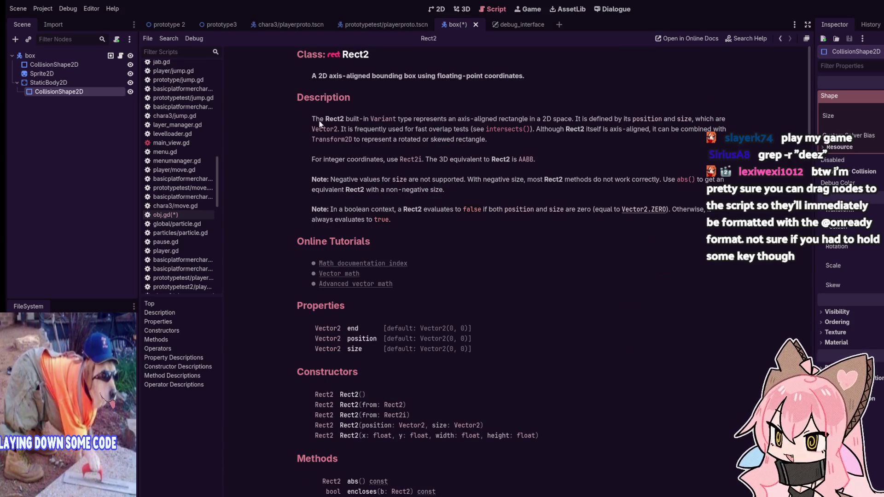
key("alt+Left")
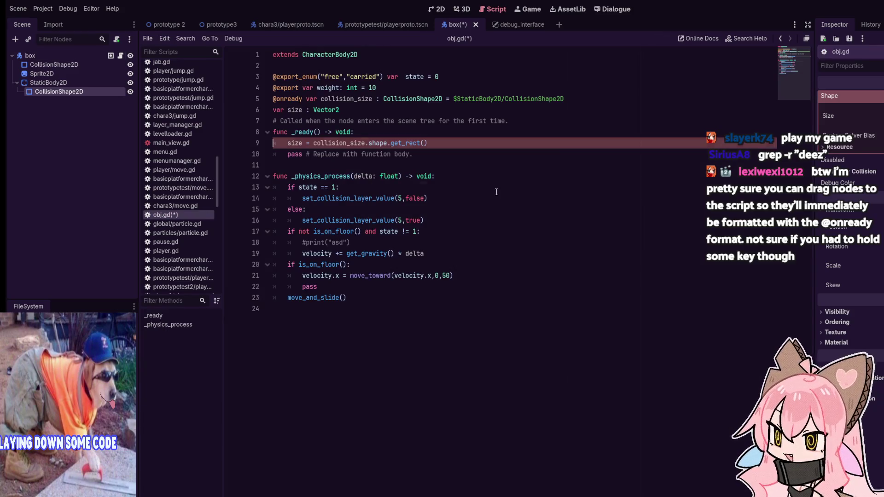
Change the size variable's type from Vector2 to Rect2 and save obj.gd
left_click(496, 190)
double_click(325, 109)
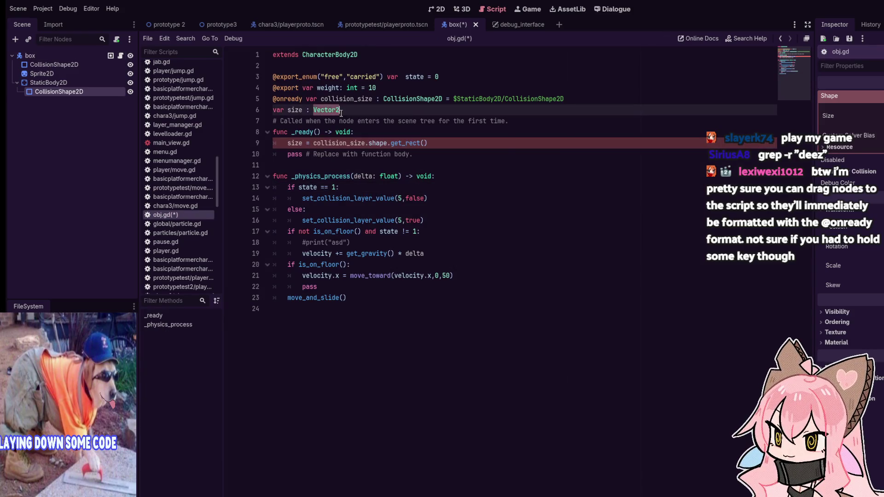
type("Rect2")
left_click(355, 87)
key("ctrl+s")
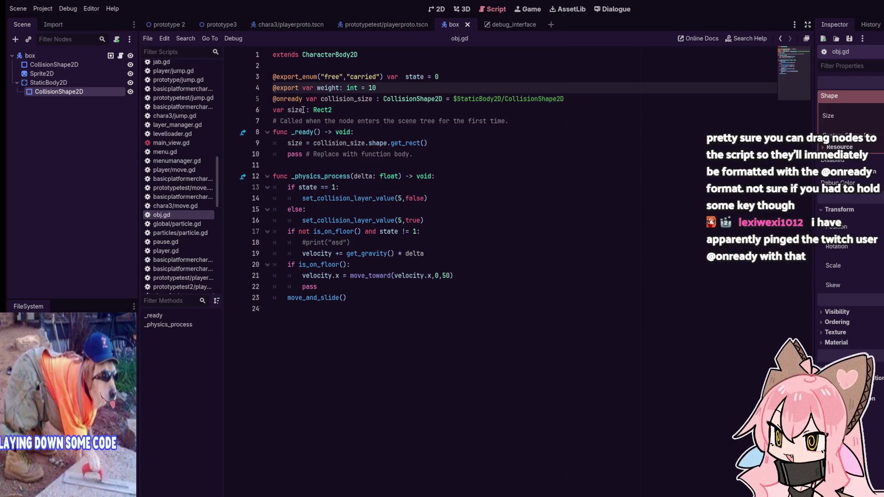
left_click(289, 110)
left_click(272, 110)
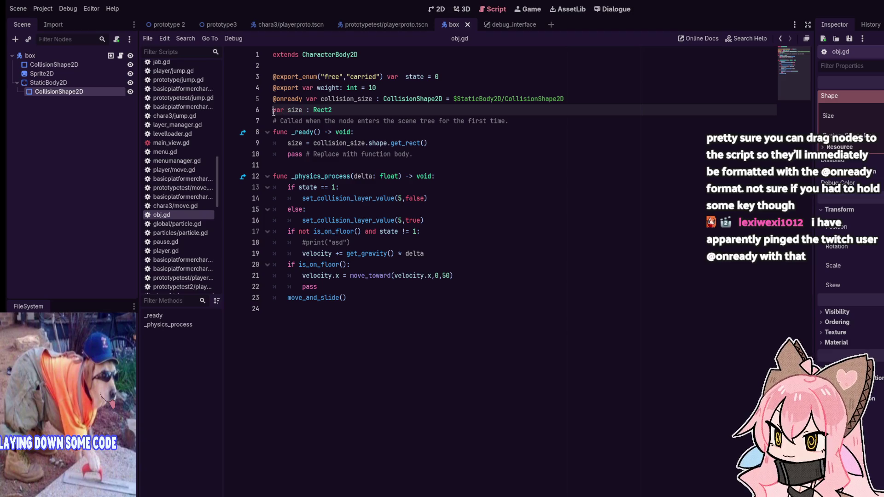
type("@export")
key("Escape")
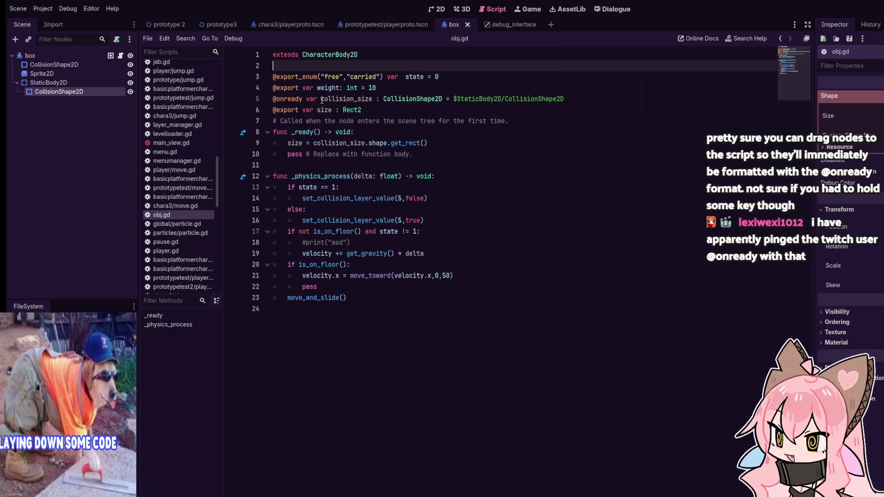
left_click(367, 110)
type("=")
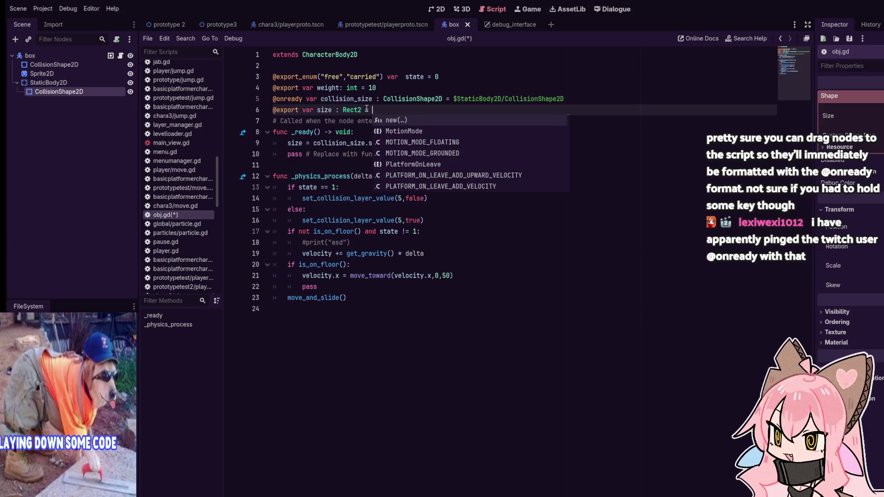
key("BackSpace")
key("BackSpace")
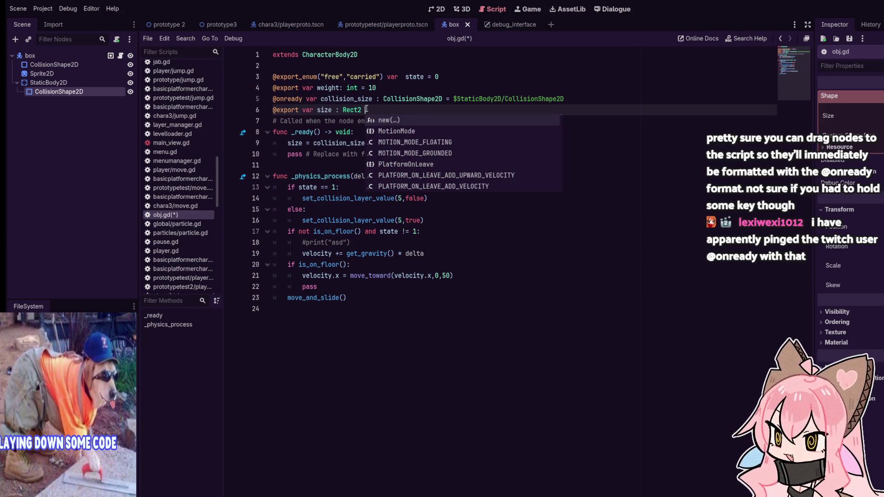
left_click(349, 111, "ctrl")
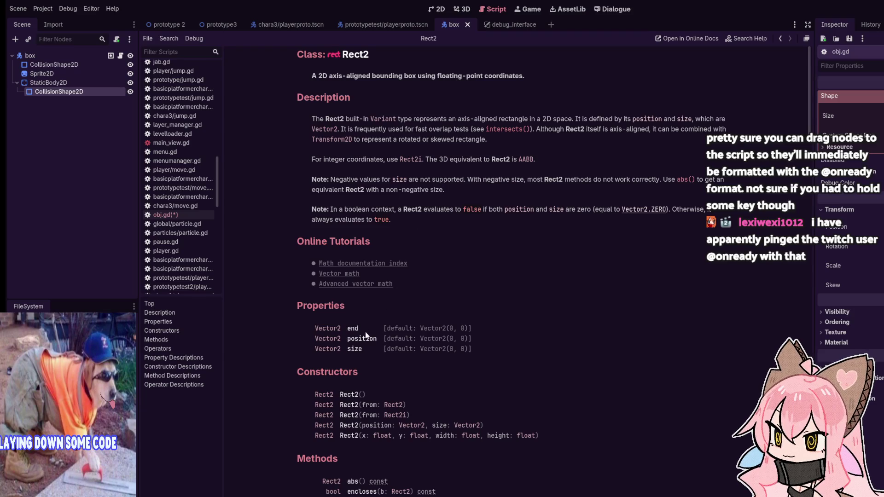
Append .size on line 9, retype size as Vector2, and save
left_click(120, 54)
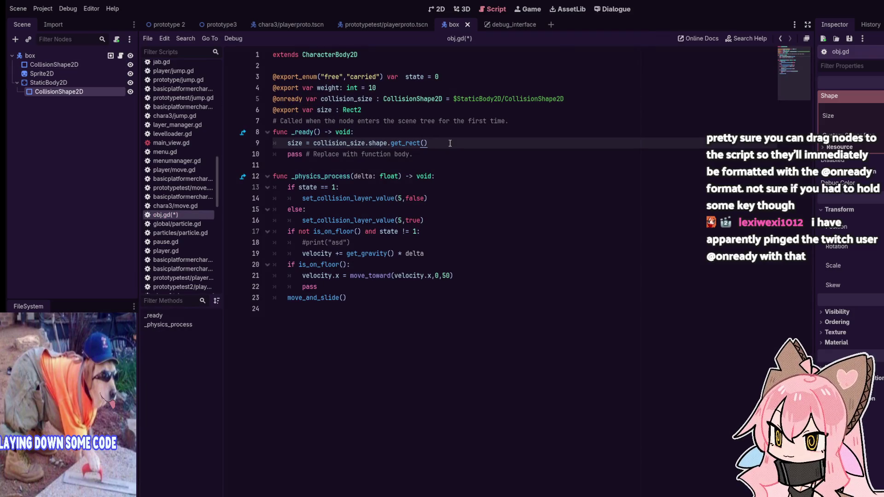
type(".size")
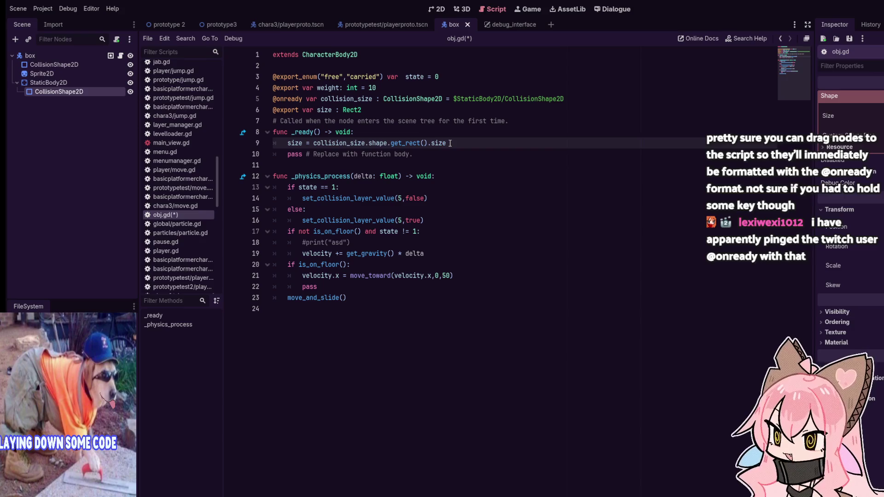
left_click(378, 110)
key("BackSpace")
key("BackSpace")
key("BackSpace")
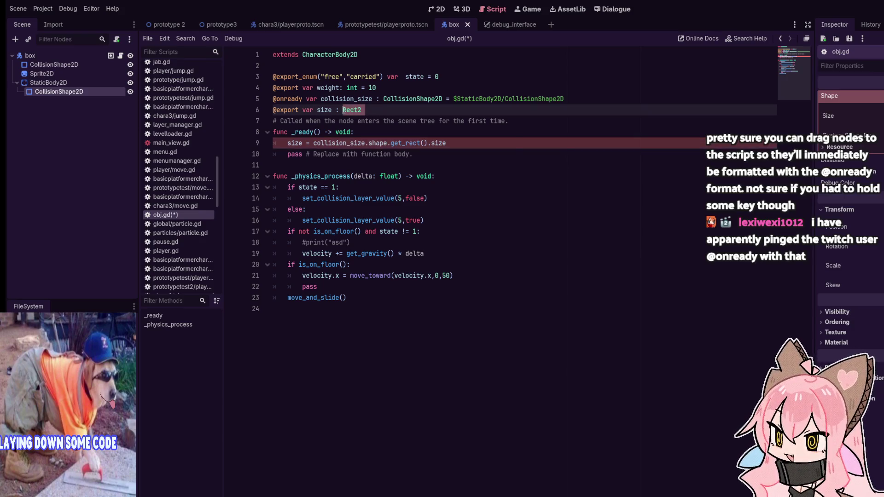
type("Ve")
left_click(366, 121)
left_click(383, 84)
key("ctrl+s")
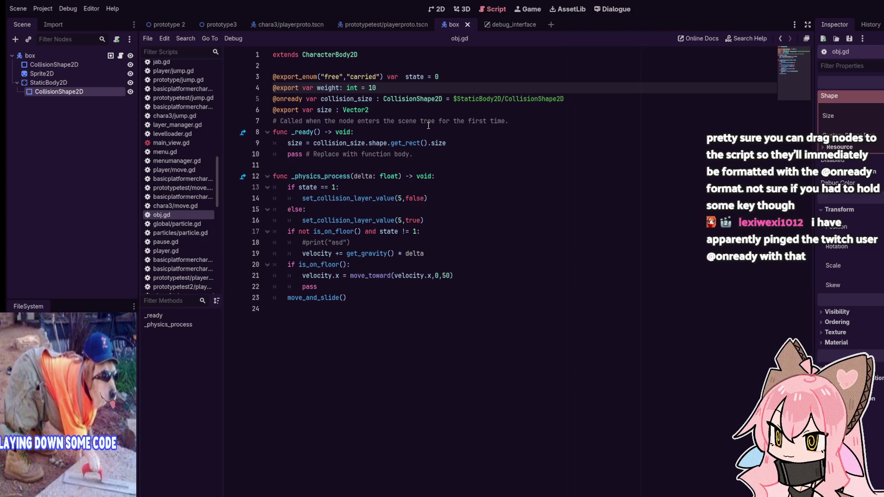
Look up CollisionShape2D's shape property, keeping line 9 as shape.get_rect().size
left_click(374, 144, "ctrl")
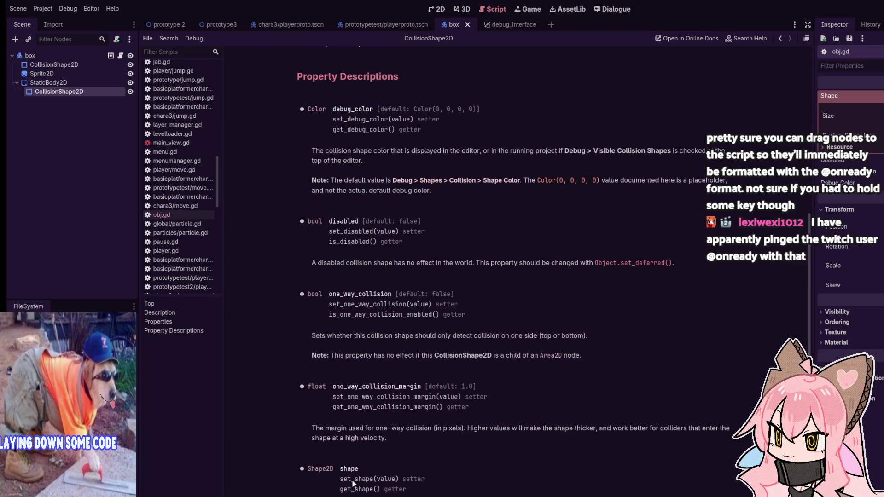
left_click_drag(341, 490, 376, 490)
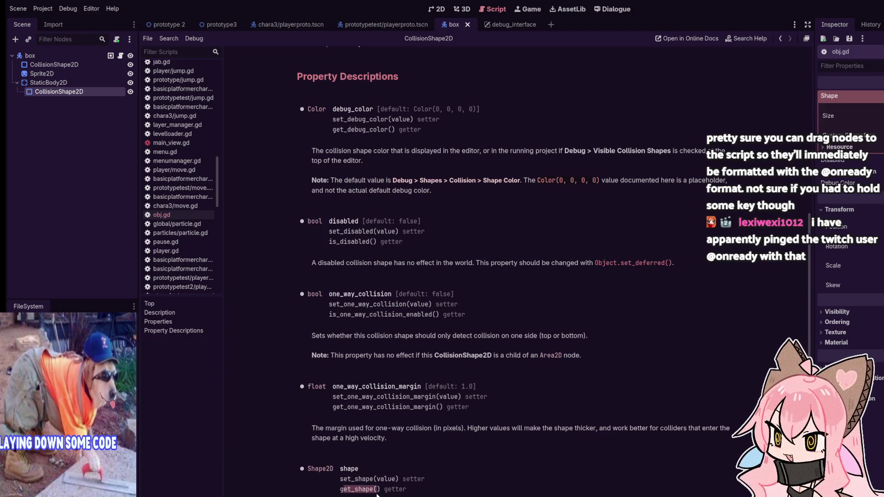
key("alt+Left")
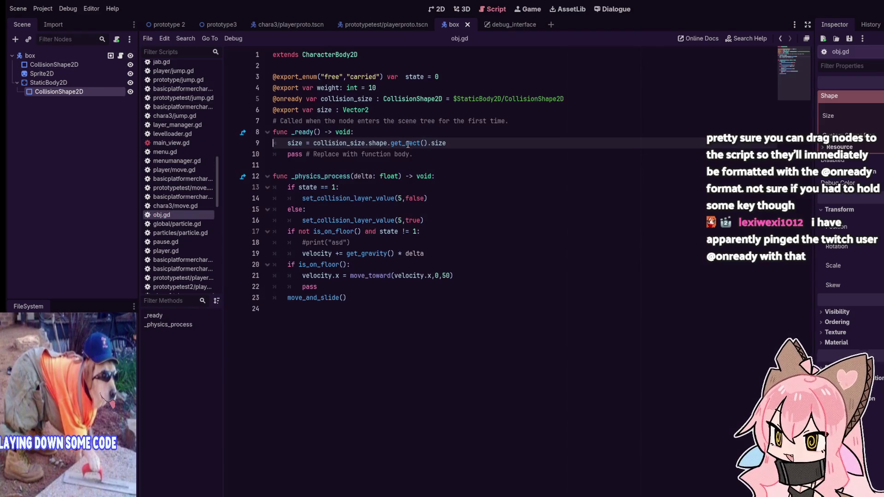
left_click_drag(449, 142, 370, 143)
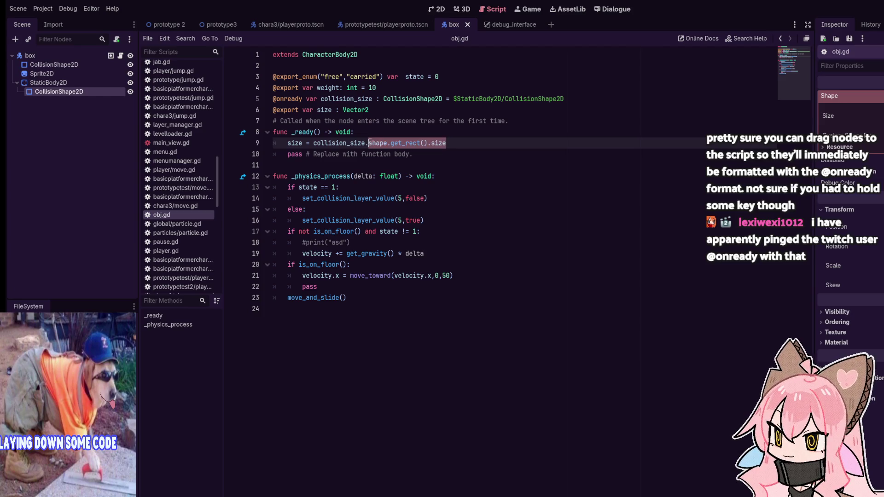
type("get_")
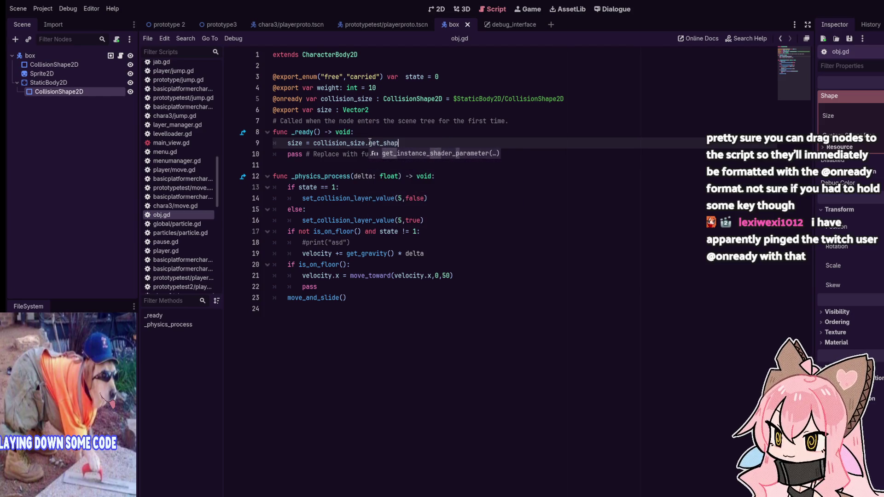
key("ctrl+z")
key("End")
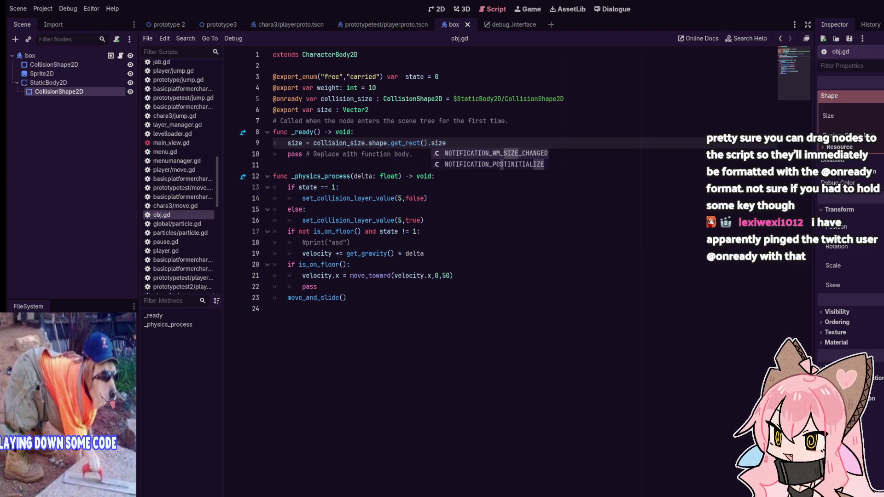
Read the Shape2D get_rect method documentation, then go back to obj.gd
left_click(372, 143, "ctrl")
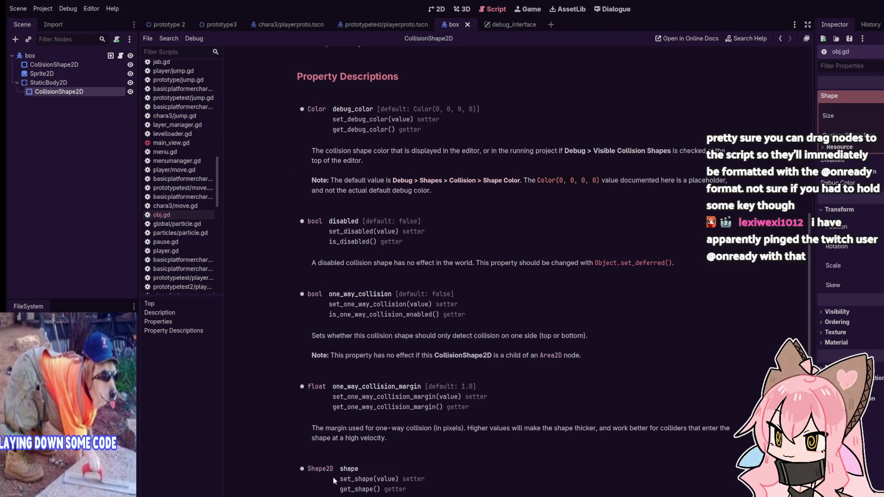
left_click(320, 469)
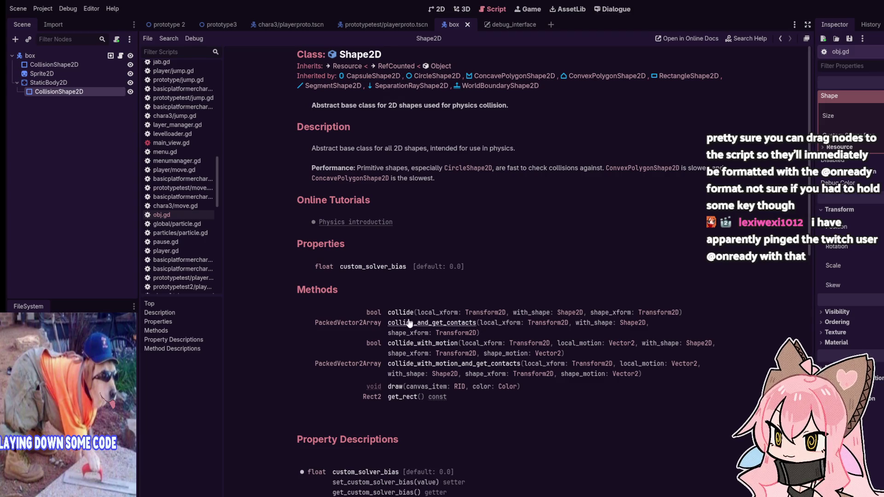
left_click(399, 397)
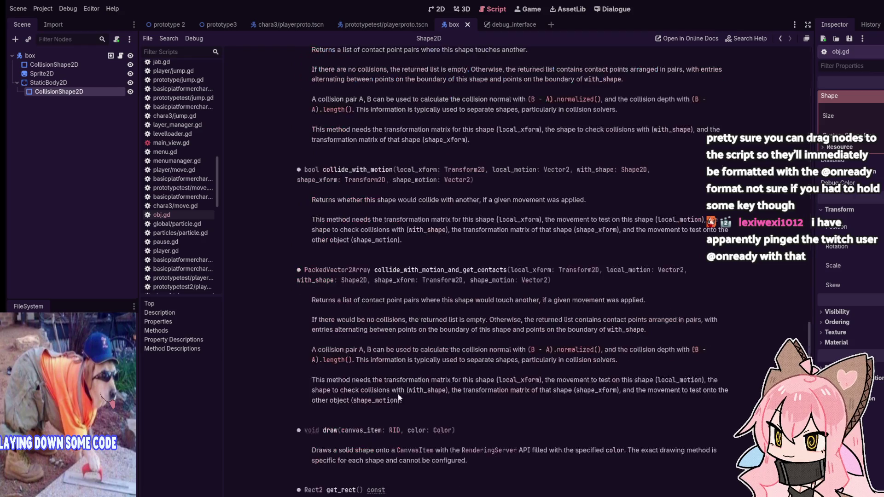
left_click(120, 55)
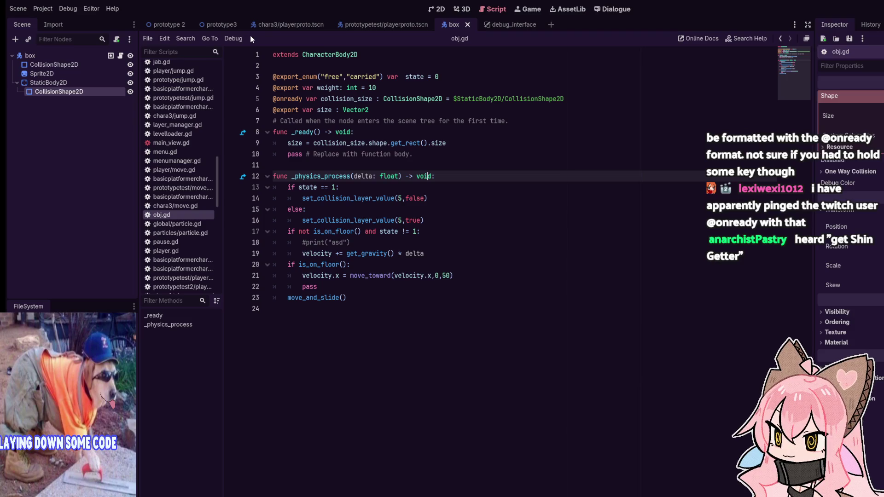
Add print(size) to _ready and run prototype3 to see the printed size
left_click(449, 143)
key("Return")
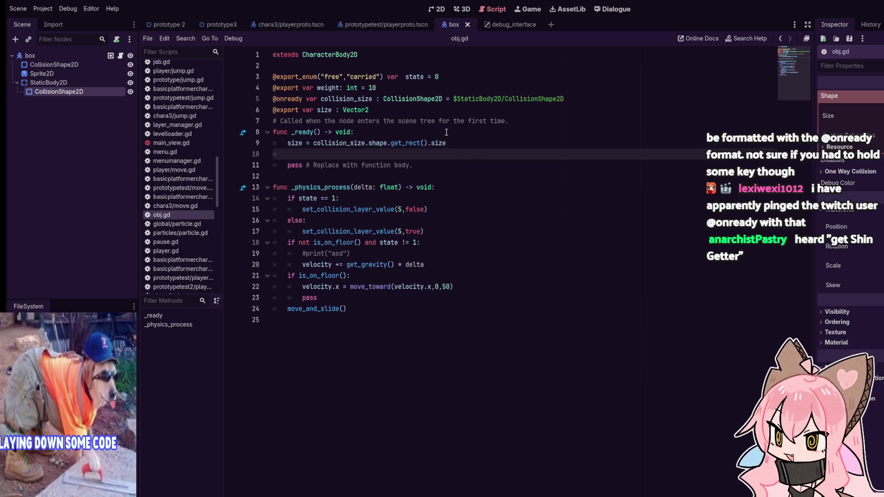
type("print(size)")
left_click(446, 132)
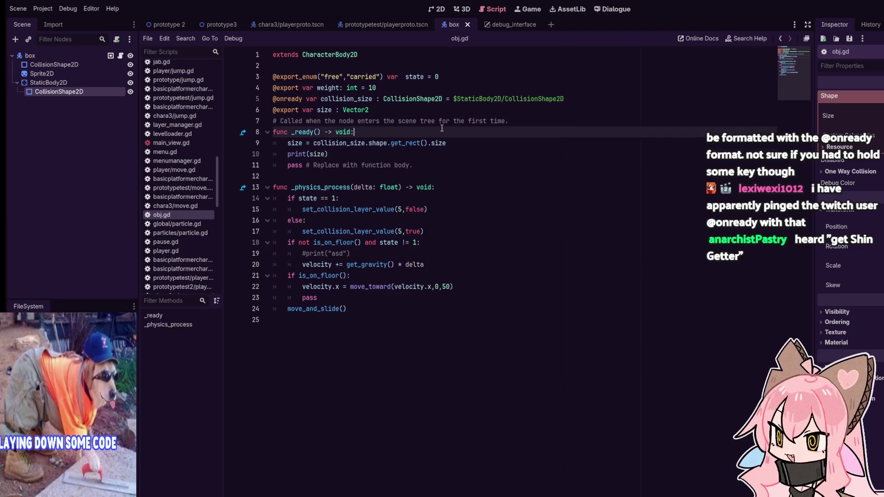
left_click(227, 26)
key("F6")
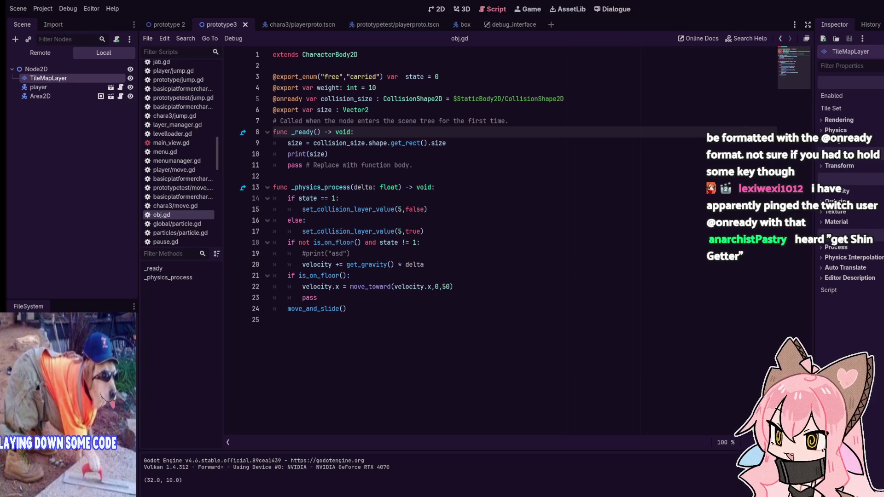
left_click(441, 99)
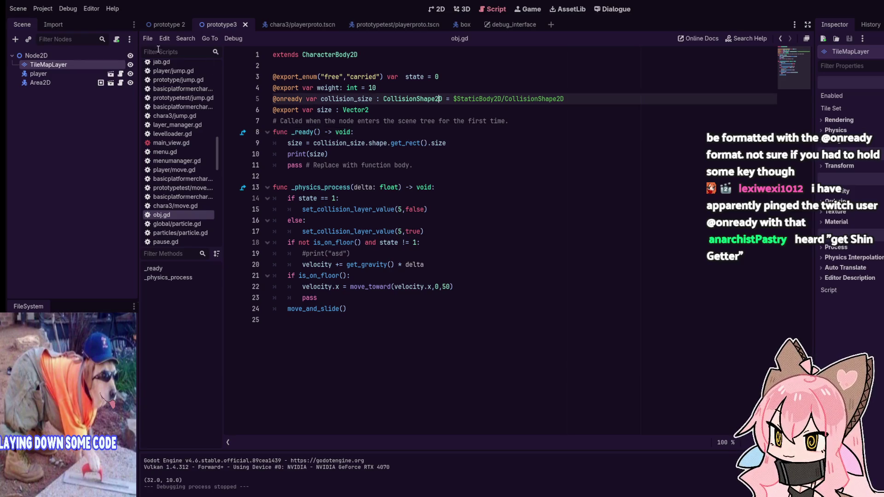
Inspect the box scene's CollisionShape2D nodes in 2D and select the top-level one
left_click(464, 25)
left_click(110, 92)
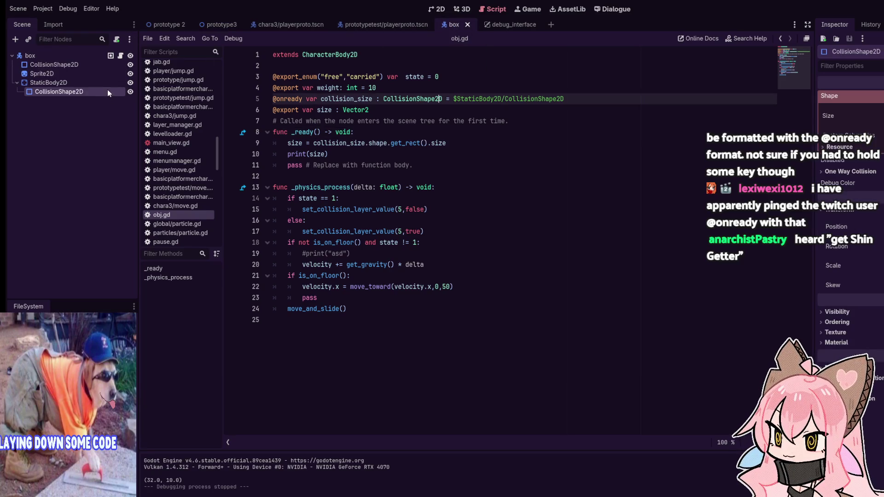
left_click(436, 9)
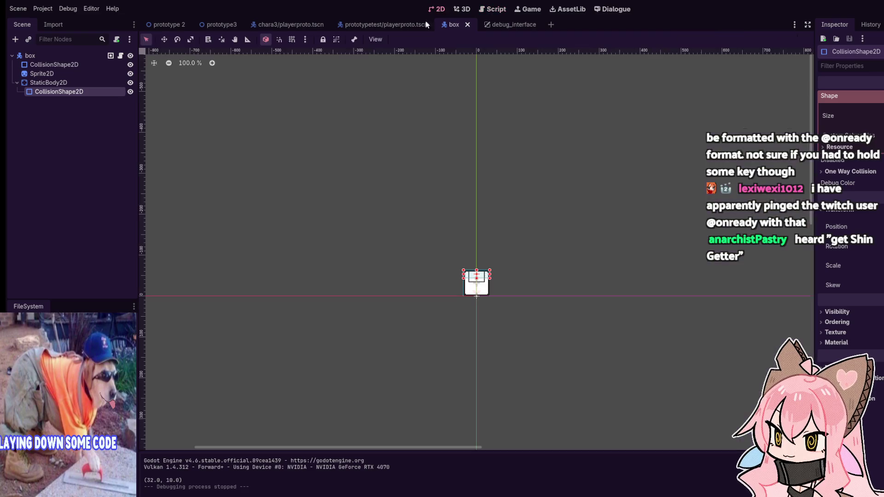
left_click(131, 92)
left_click(130, 92)
left_click(120, 55)
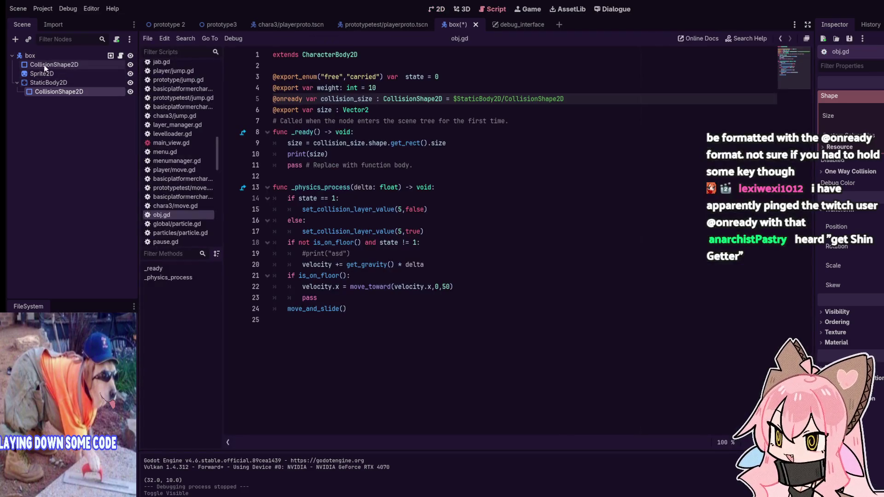
left_click(45, 67)
Change line 5's node path to $CollisionShape2D, save, and run the project again
left_click_drag(563, 99, 457, 99)
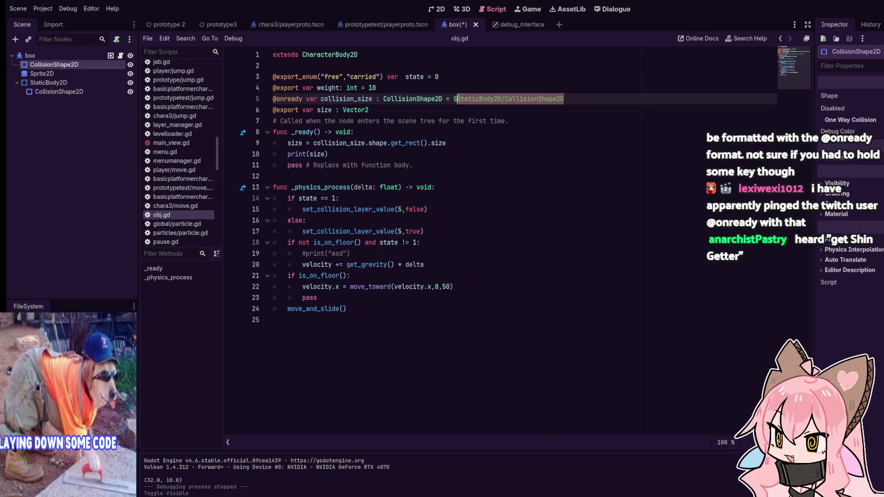
type("C")
key("Return")
key("ctrl+s")
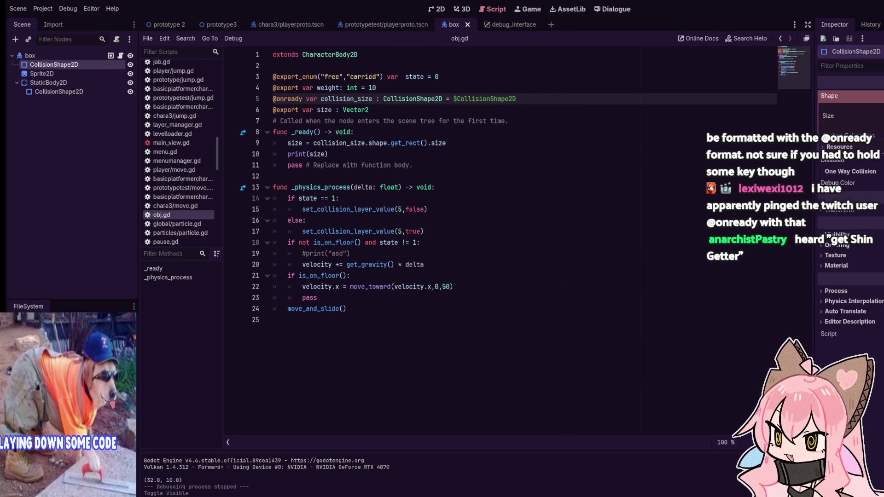
left_click(222, 22)
key("F5")
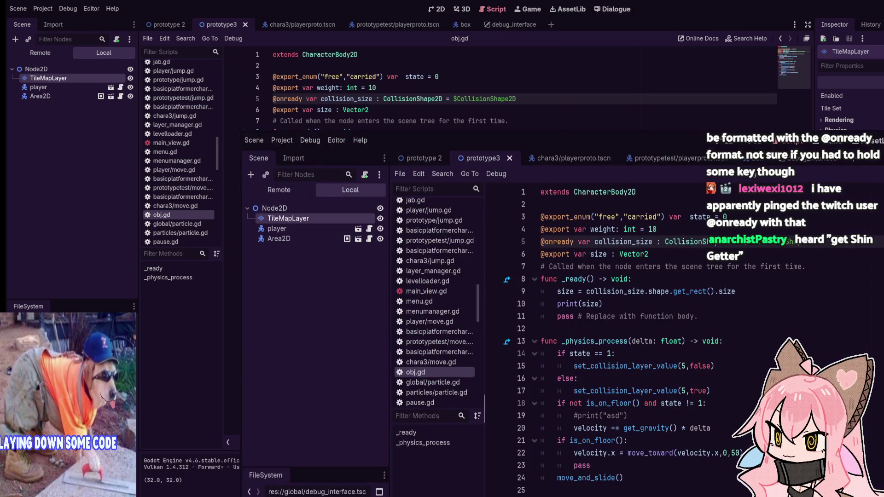
Stop the game and try dropping the player and Area2D node paths into obj.gd, undoing each
key("F8")
left_click(571, 125)
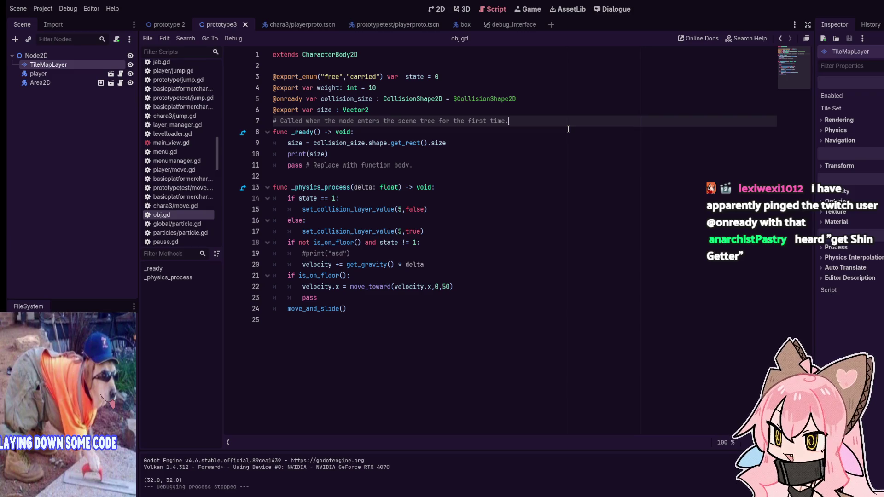
left_click_drag(38, 74, 409, 110)
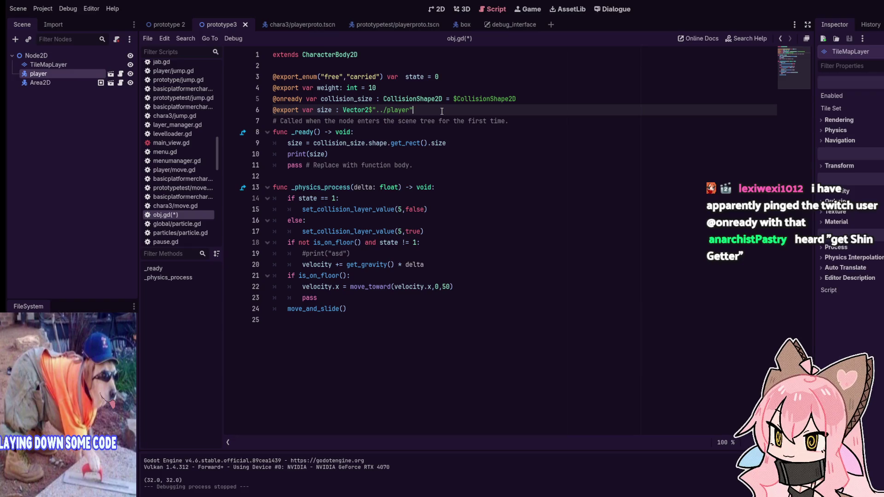
key("ctrl+z")
mouse_move(41, 82)
left_mouse_down()
mouse_move(563, 125)
mouse_move(548, 125)
left_mouse_up()
key("ctrl+z")
key("Home")
key("Return")
mouse_move(41, 82)
left_mouse_down()
mouse_move(60, 106)
mouse_move(386, 127)
mouse_move(384, 120)
left_mouse_up()
key("ctrl+z")
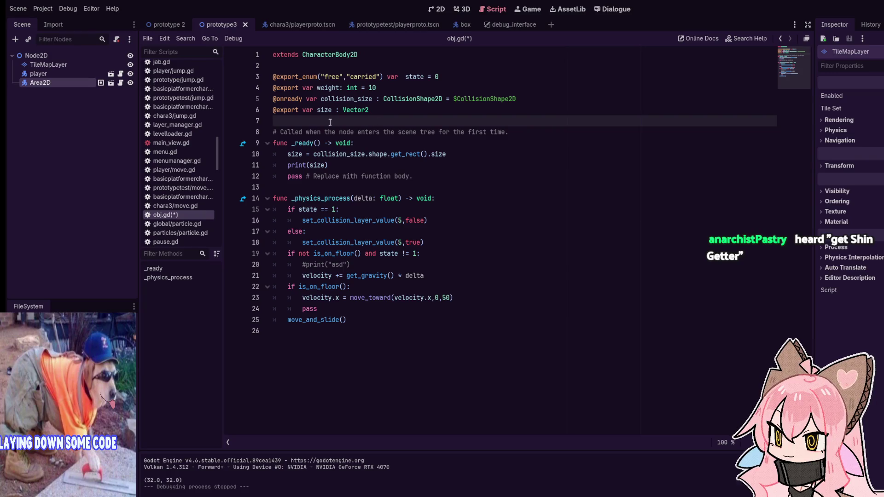
left_click_drag(28, 83, 287, 121)
key("ctrl+z")
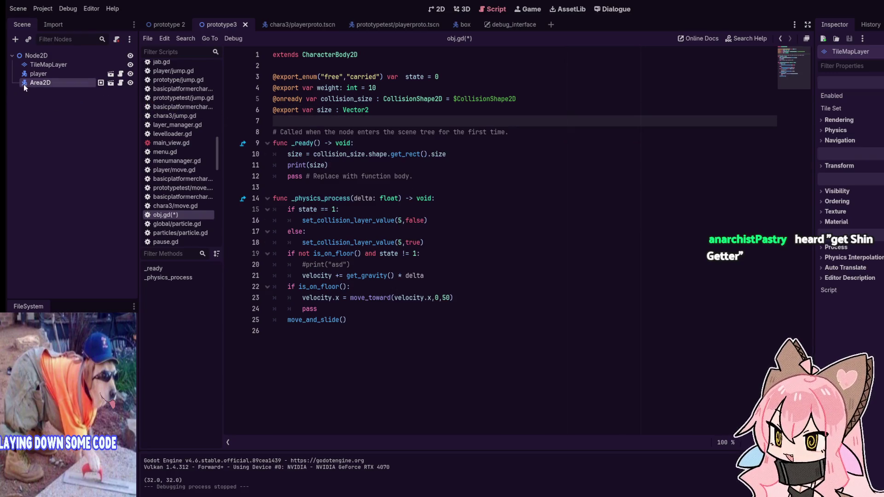
left_click(36, 83)
left_click_drag(36, 84, 279, 118)
left_click(69, 82)
left_click(111, 82)
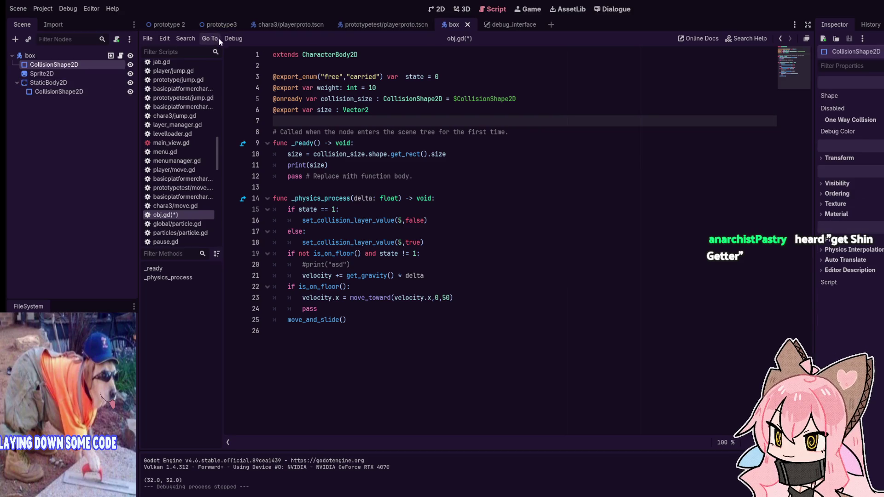
left_click(73, 91)
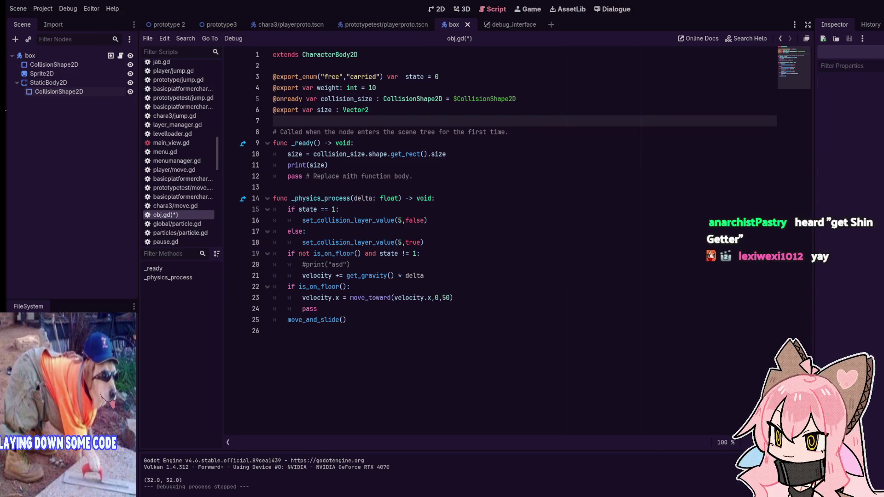
left_click(29, 92)
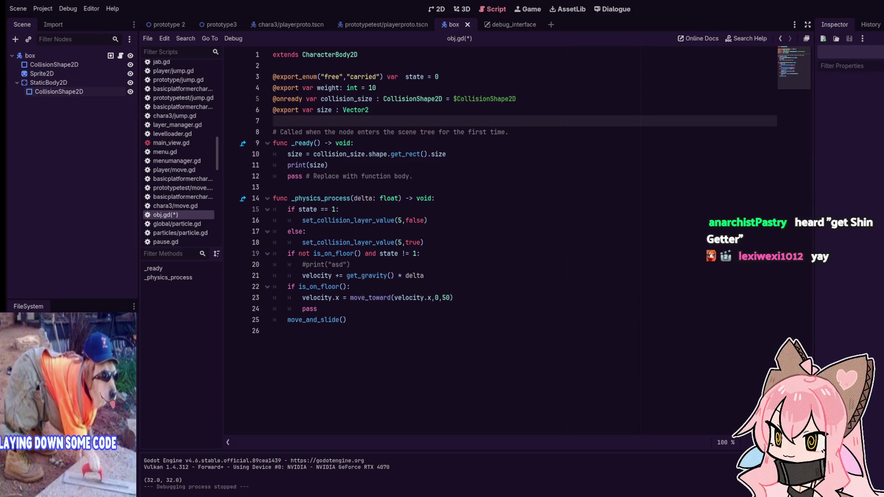
mouse_move(24, 82)
left_mouse_down()
mouse_move(333, 123)
mouse_move(69, 97)
mouse_move(340, 91)
mouse_move(365, 118)
mouse_move(317, 121)
mouse_move(27, 87)
mouse_move(313, 118)
left_mouse_up()
key("ctrl+z")
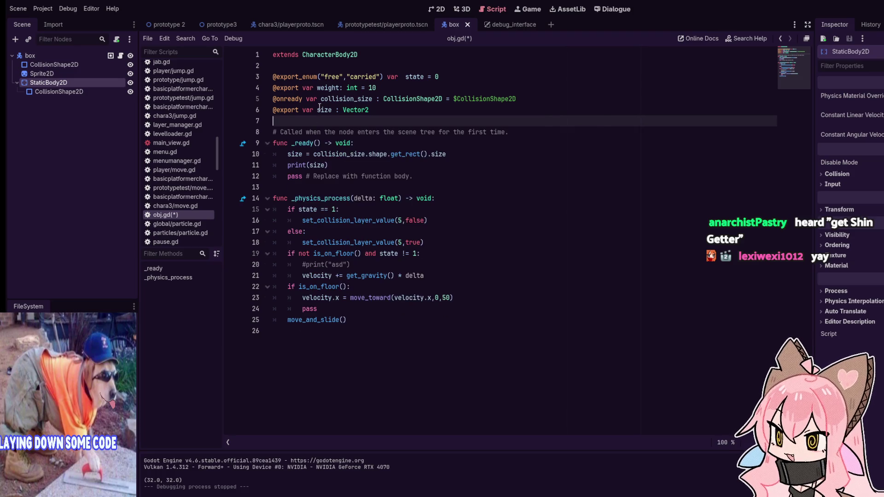
left_click(320, 108)
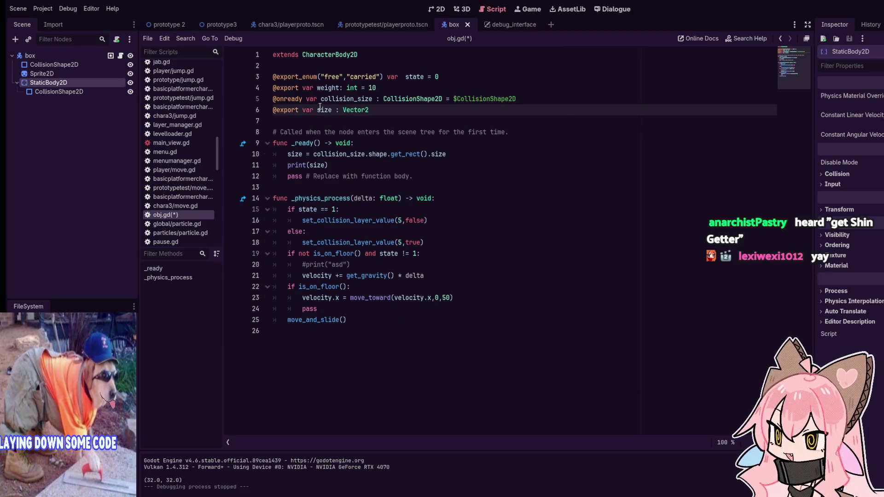
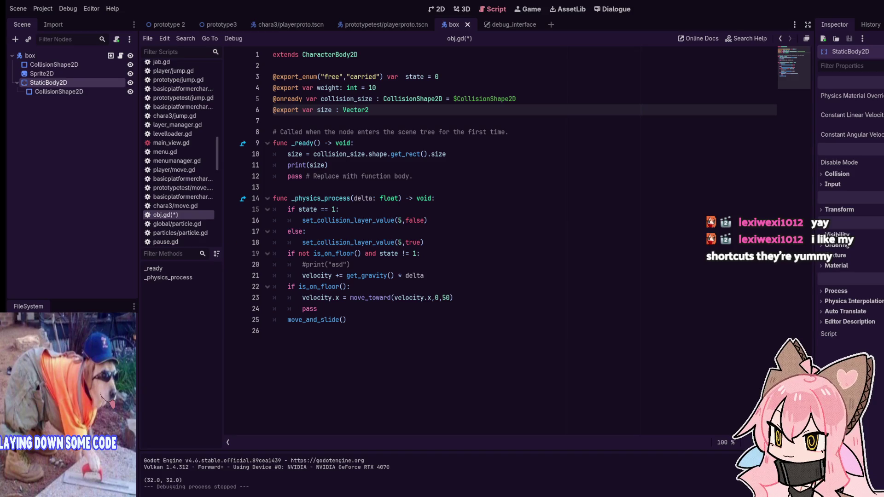
Switch to the chara3 player scene and show it on the 2D canvas
left_click(379, 254)
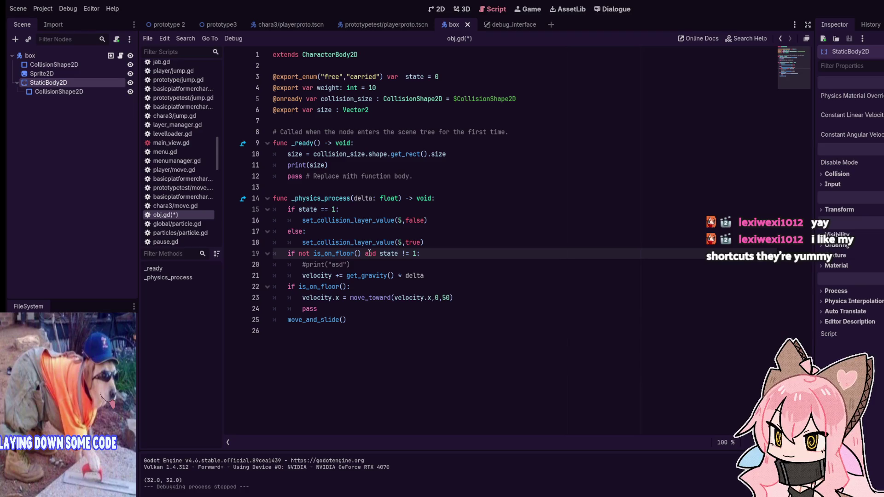
left_click(379, 26)
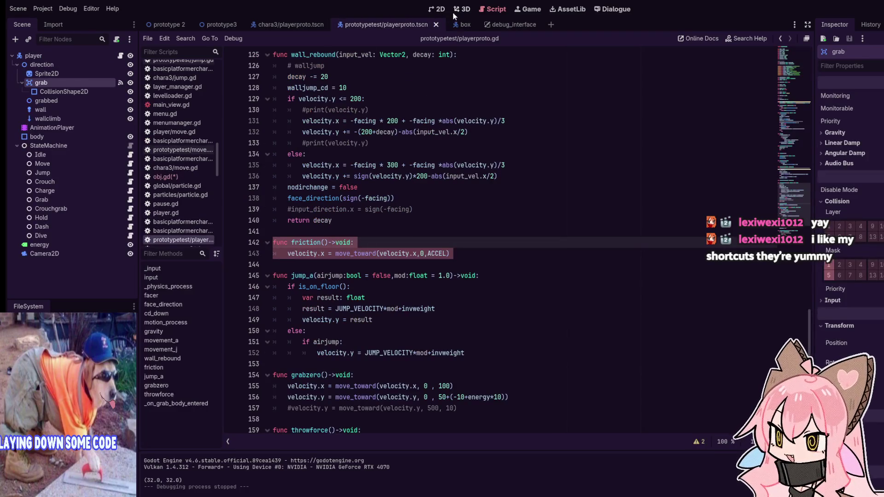
left_click(267, 24)
left_click(437, 9)
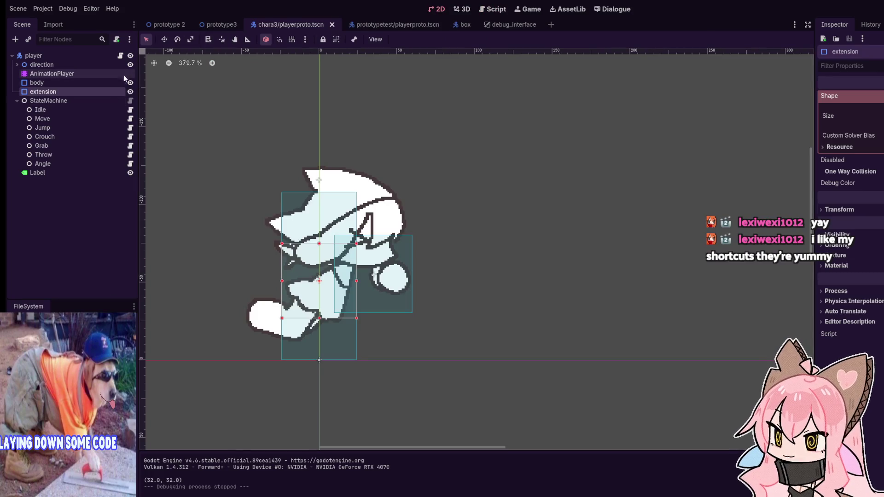
Inspect the body and extension collision nodes, then view the player and Move state scripts
left_click(79, 87)
left_click(79, 92)
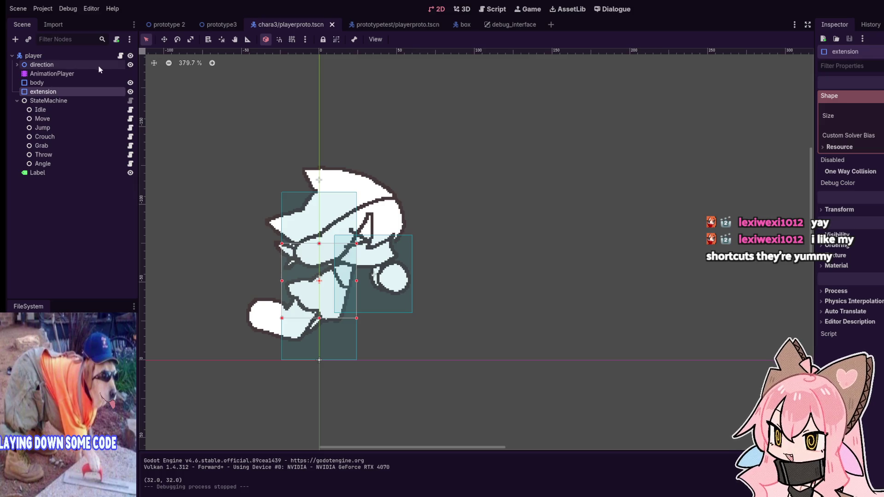
left_click(120, 56)
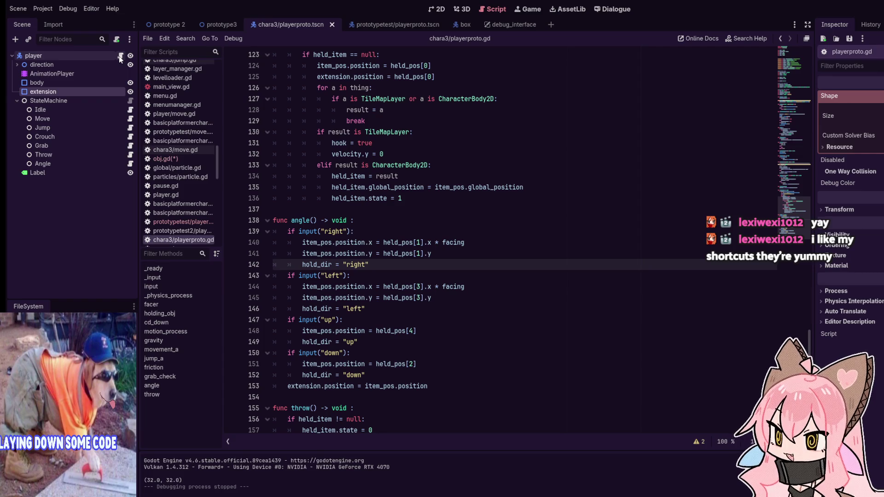
left_click(130, 119)
key("alt+Left")
key("alt+Left")
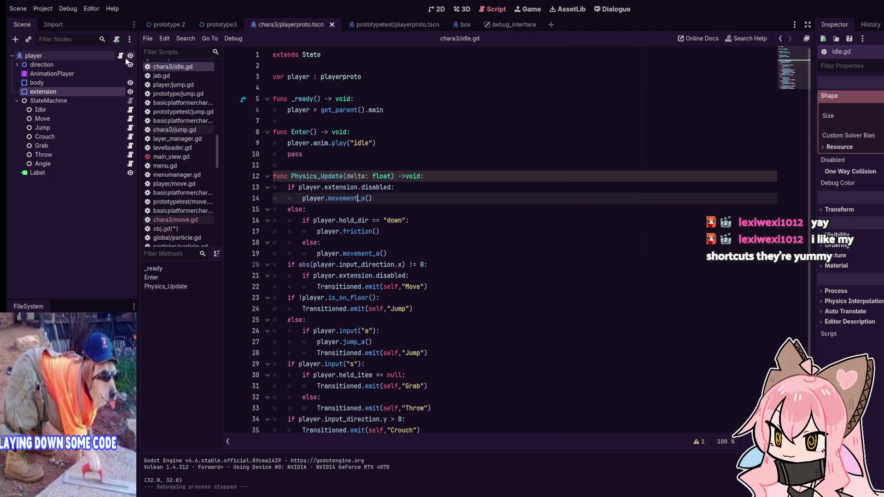
left_click(429, 224)
scroll(426, 217, "up", 1)
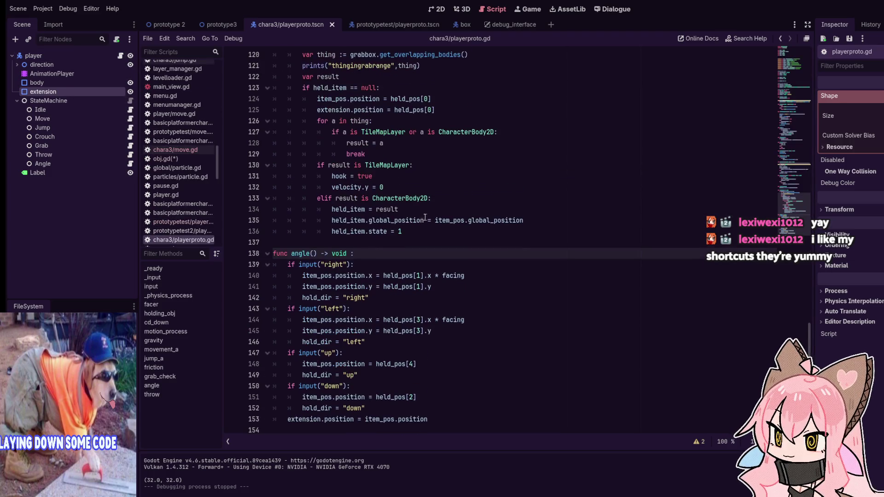
scroll(301, 252, "up", 2)
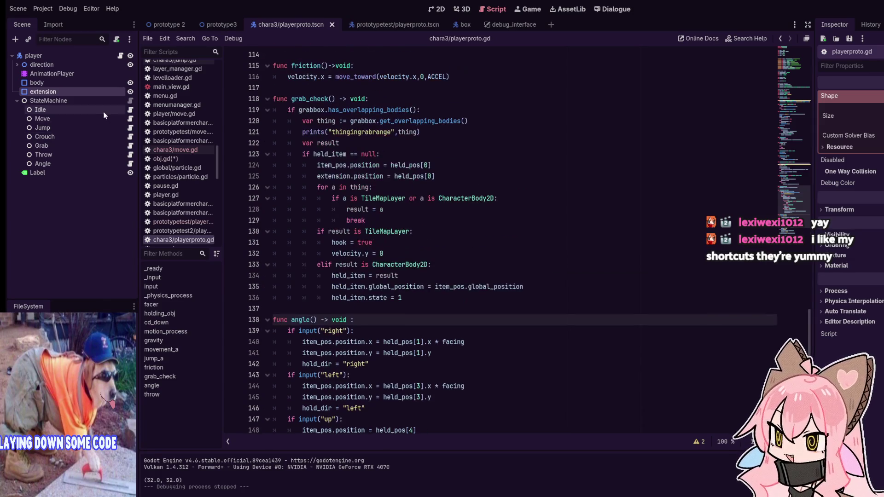
scroll(586, 199, "up", 19)
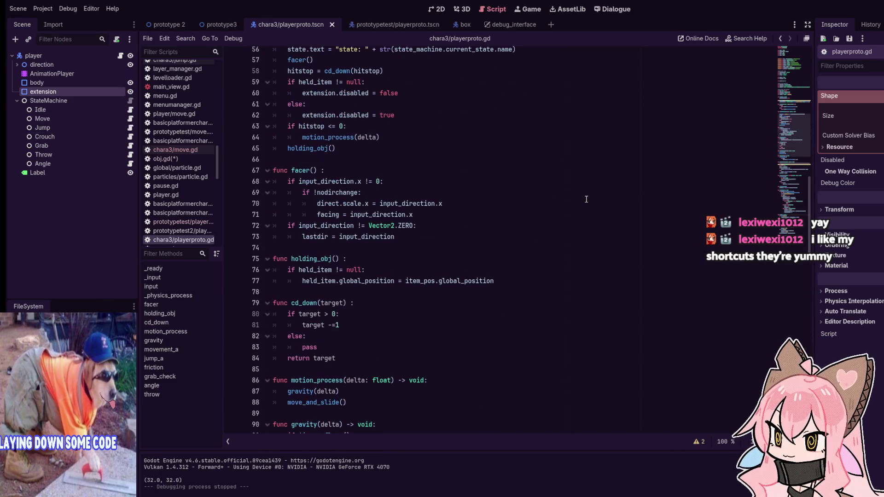
scroll(585, 198, "up", 3)
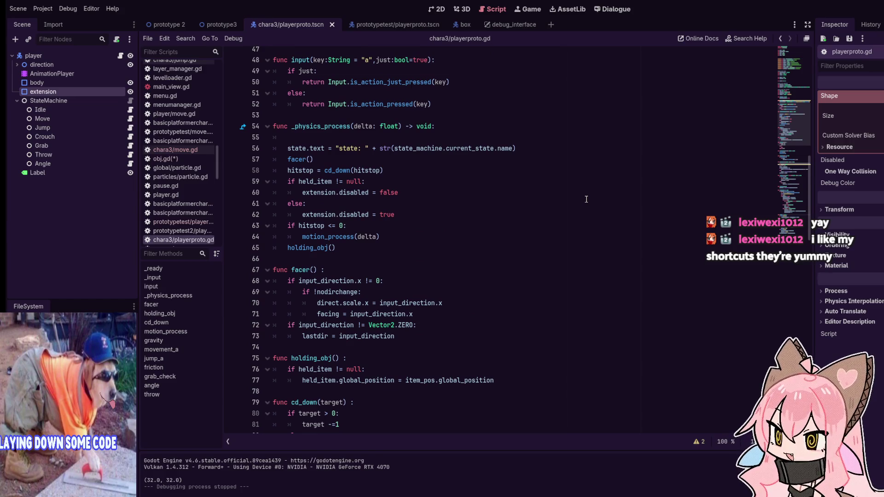
scroll(586, 199, "down", 20)
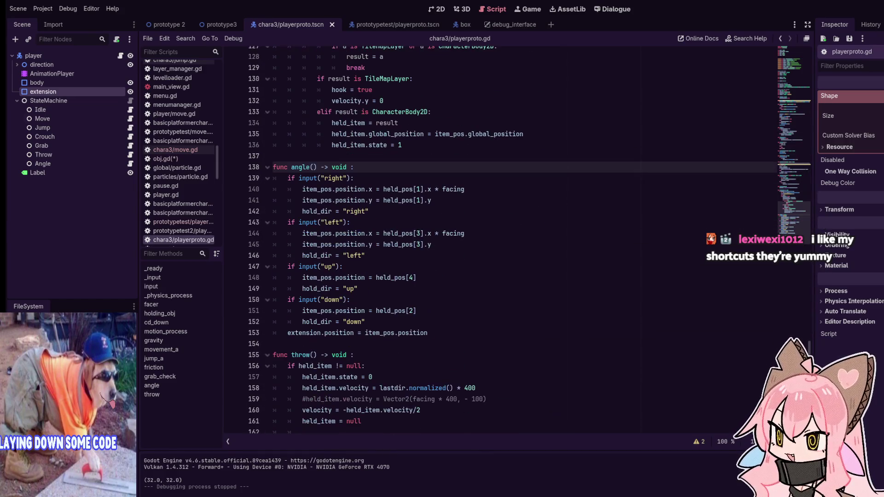
left_click(130, 127)
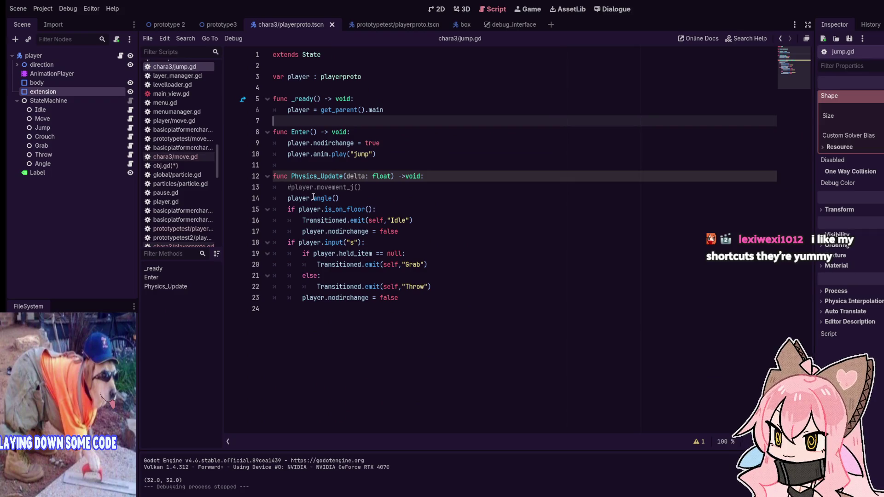
left_click(120, 55)
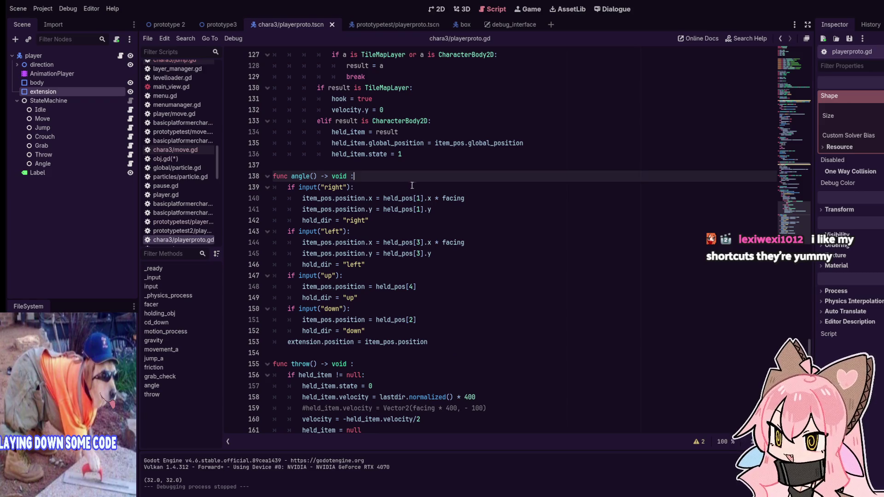
Add an 'if held_item != null:' check on a new line inside angle()
key("Return")
type("if ")
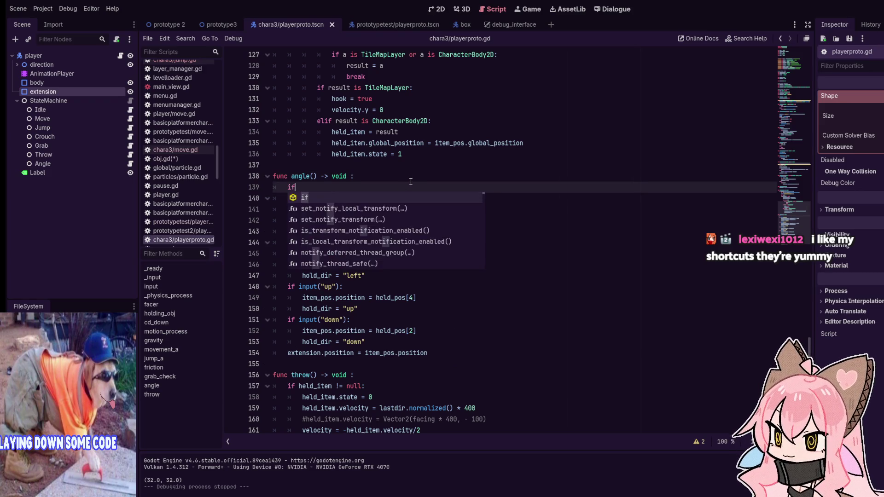
type("held_item ")
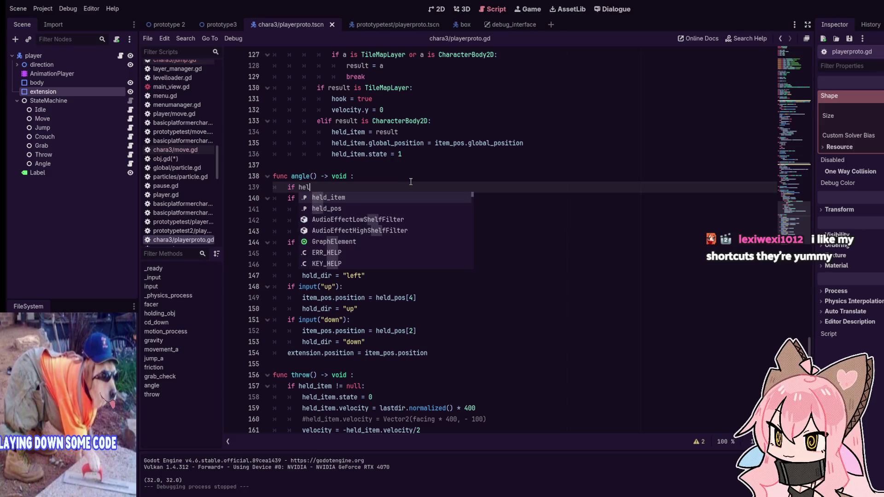
type("!= null:")
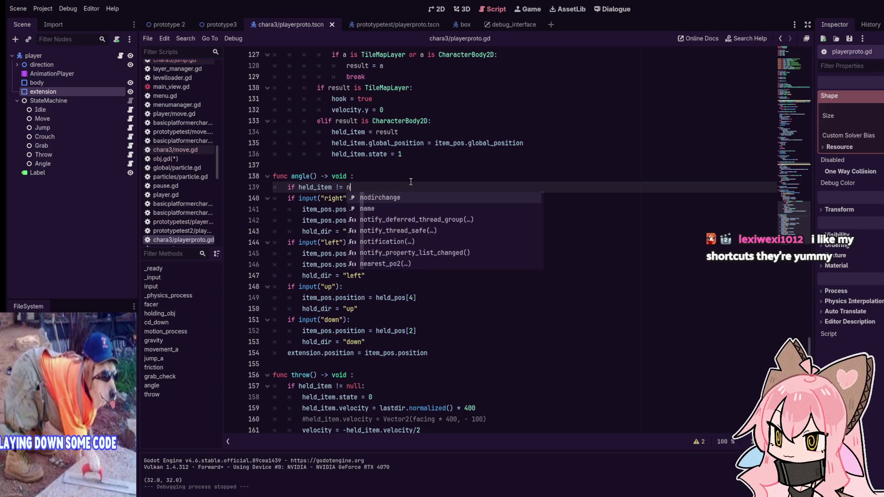
key("Return")
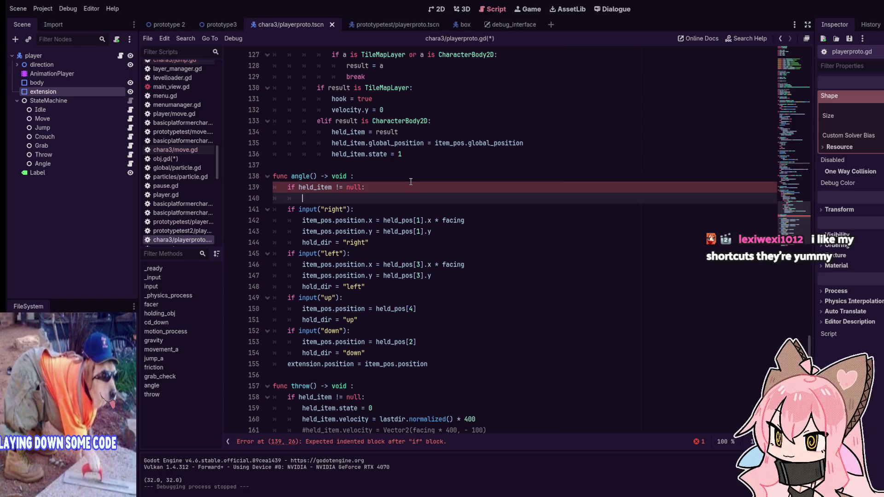
type("extnesion")
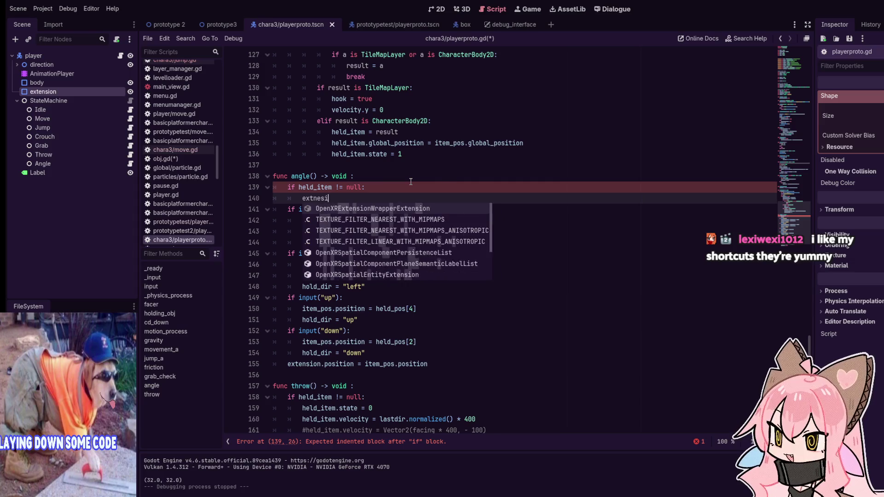
key("Escape")
key("BackSpace")
key("BackSpace")
key("BackSpace")
Under the check, set extension.shape.size = held_item.size and save the script
type("ension.")
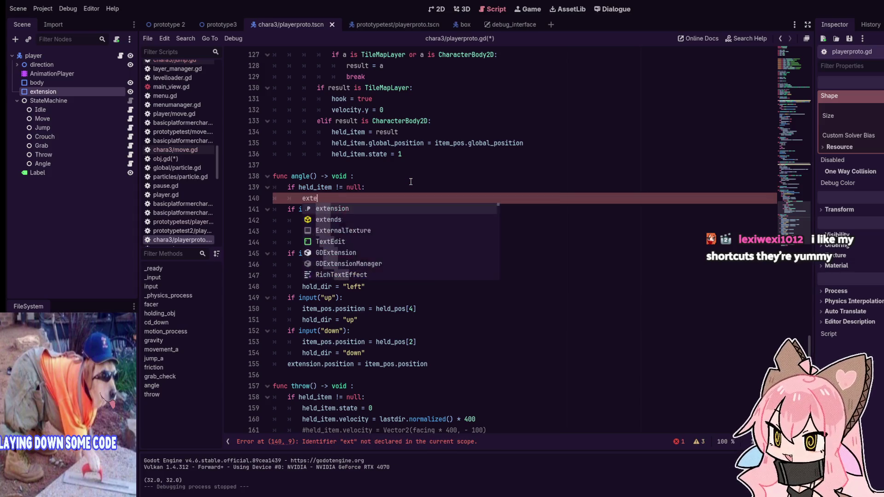
type("s")
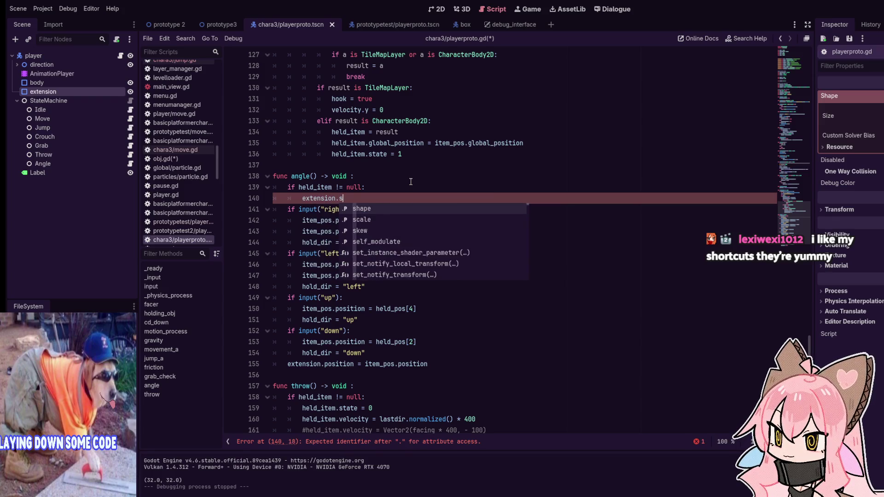
type("hape")
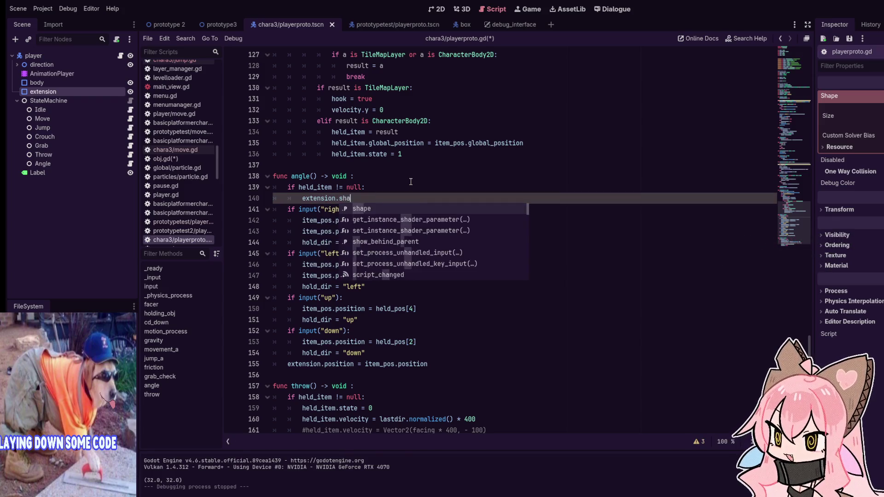
type(".set")
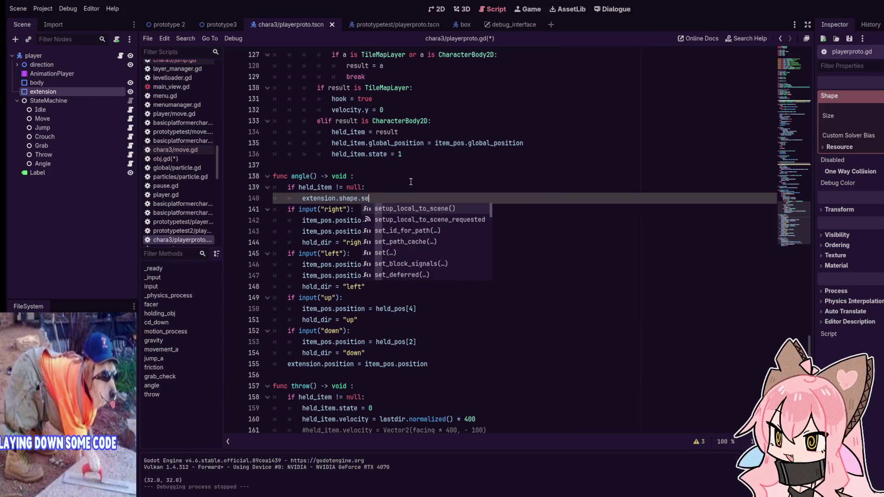
key("BackSpace")
key("BackSpace")
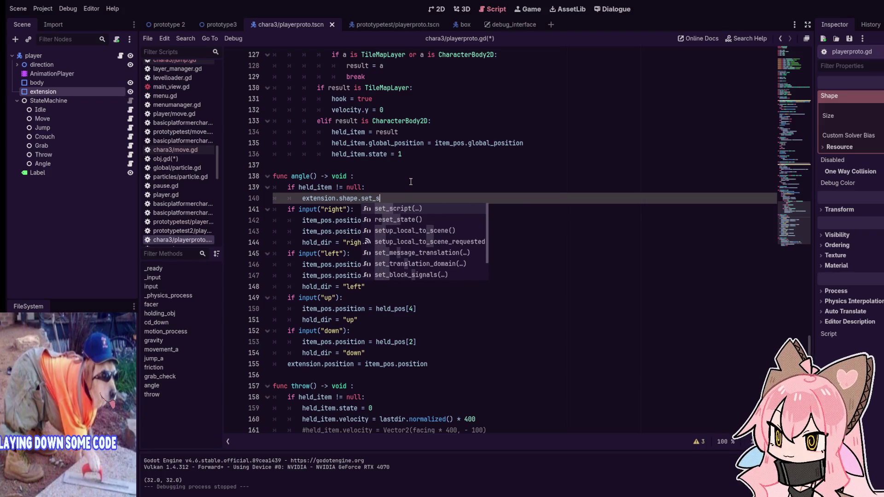
key("BackSpace")
type("g")
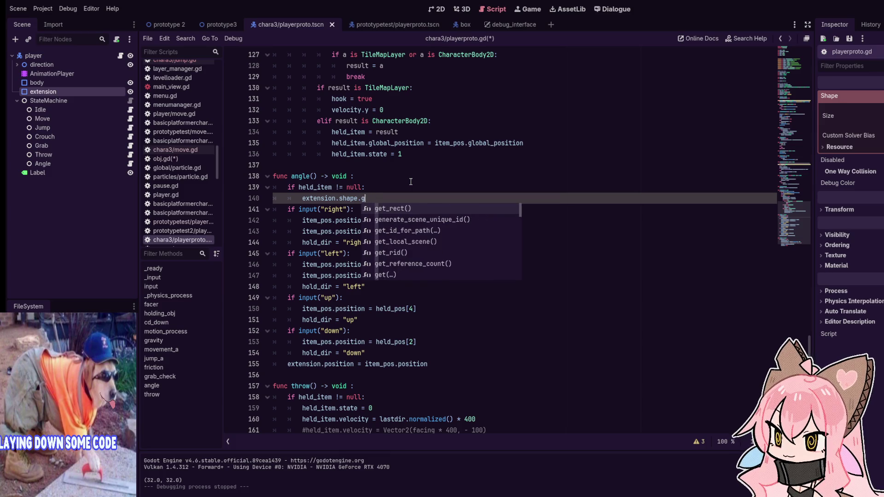
key("BackSpace")
type("set")
key("BackSpace")
key("BackSpace")
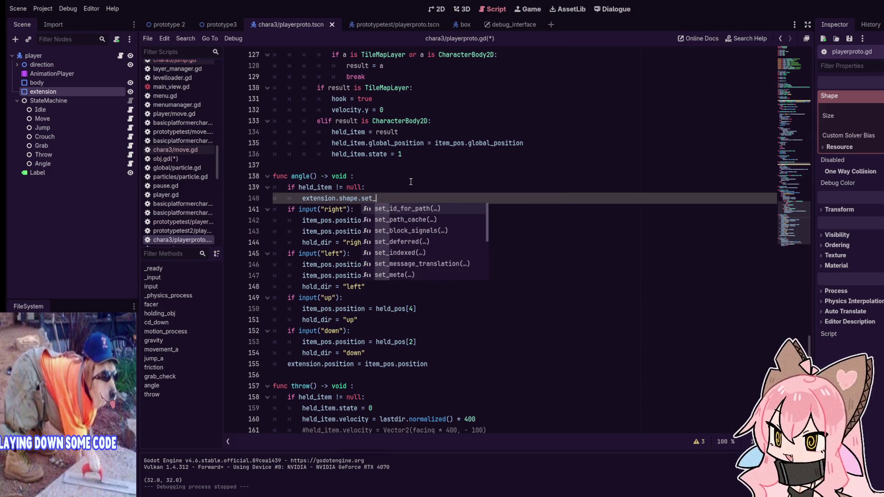
key("BackSpace")
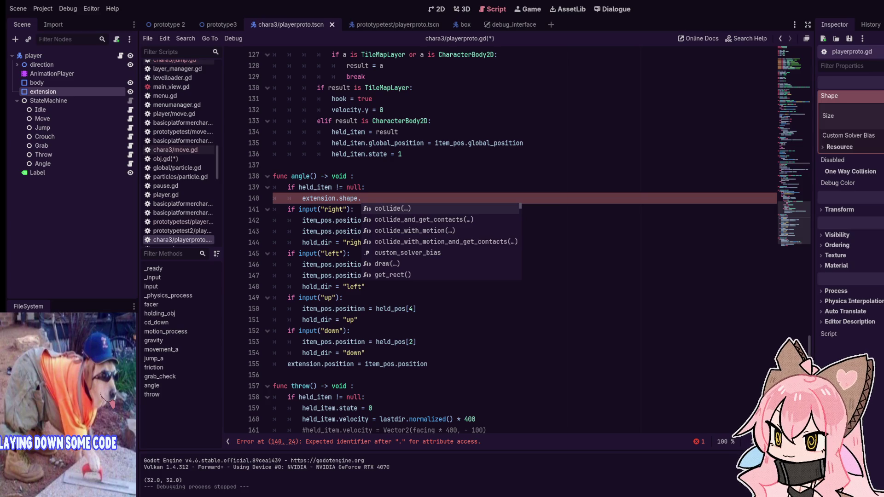
type("size")
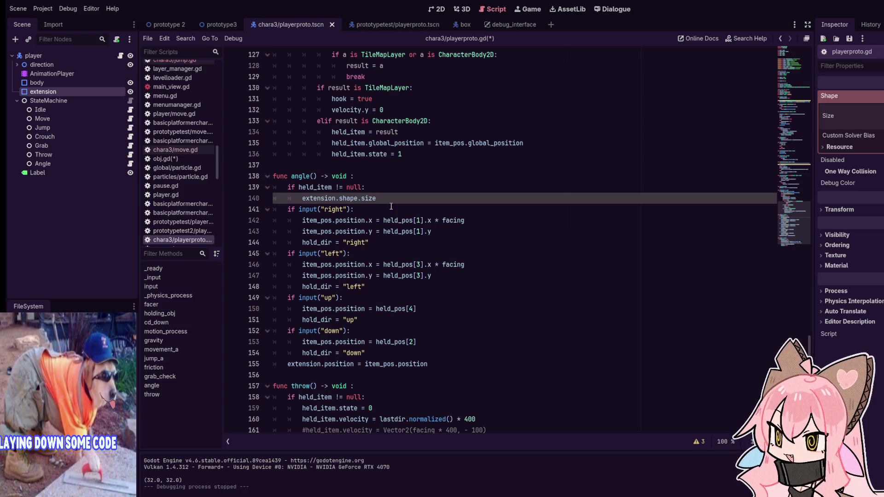
type(" =")
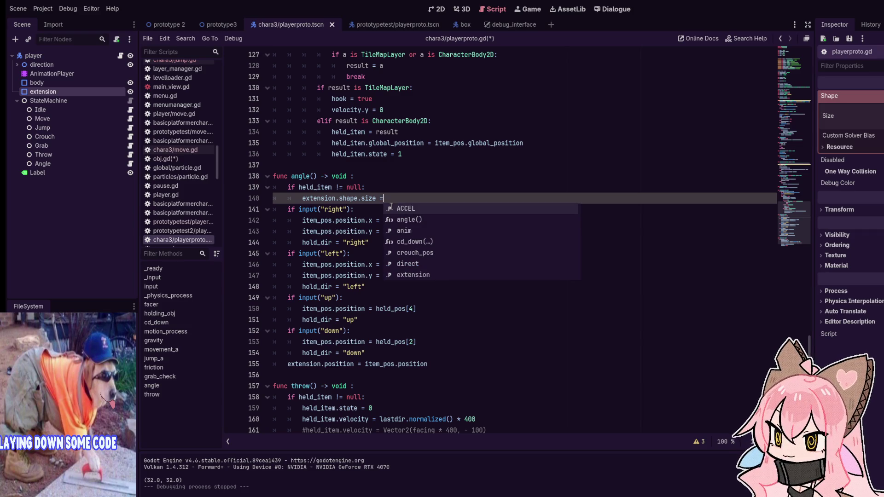
type(" held_item.")
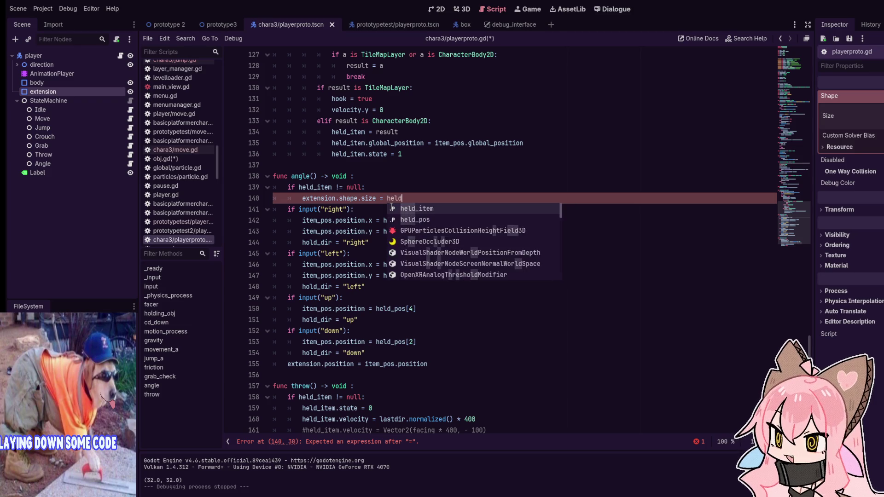
type("size")
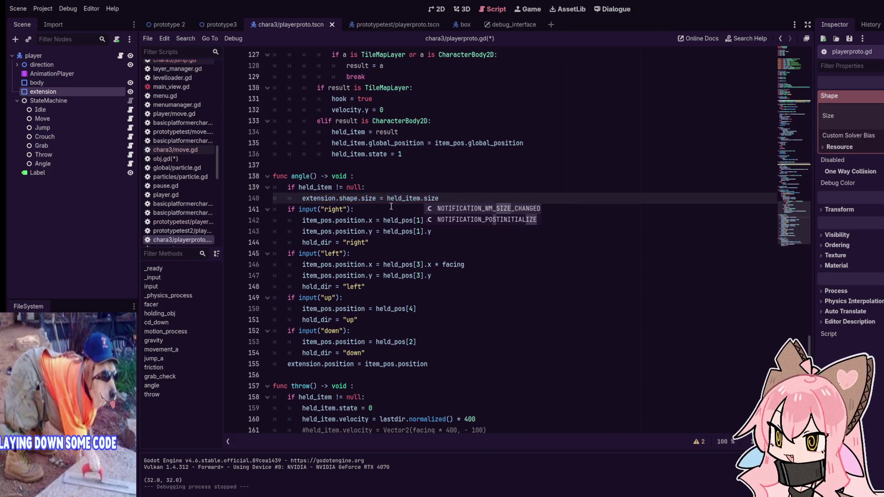
left_click(391, 176)
key("ctrl+s")
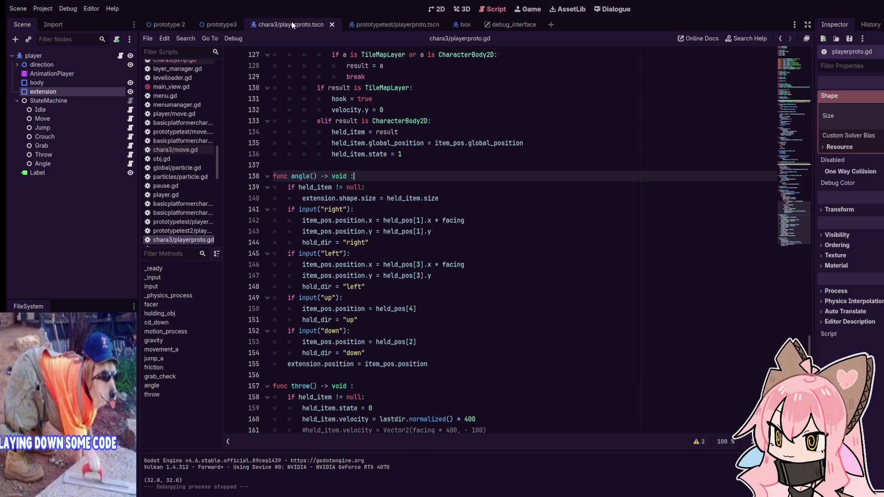
left_click(207, 26)
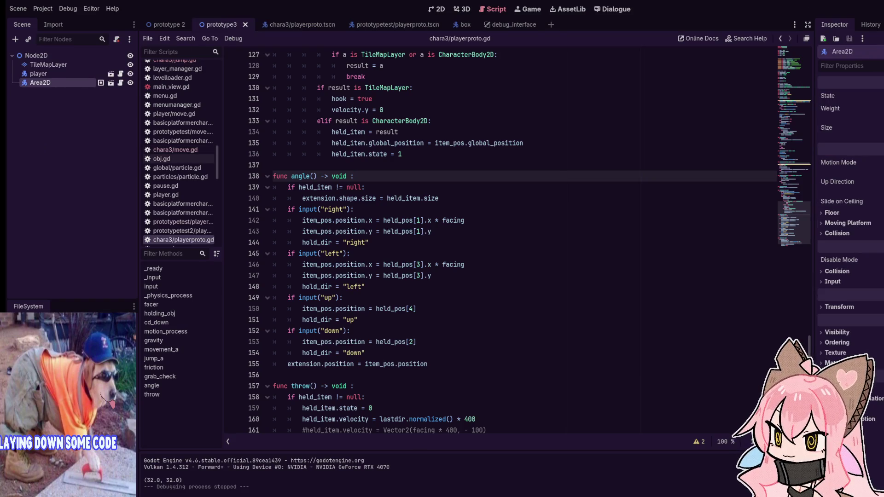
Playtest prototype3: walk right to grab the box, turn left, jump onto it, then stop
key("F6")
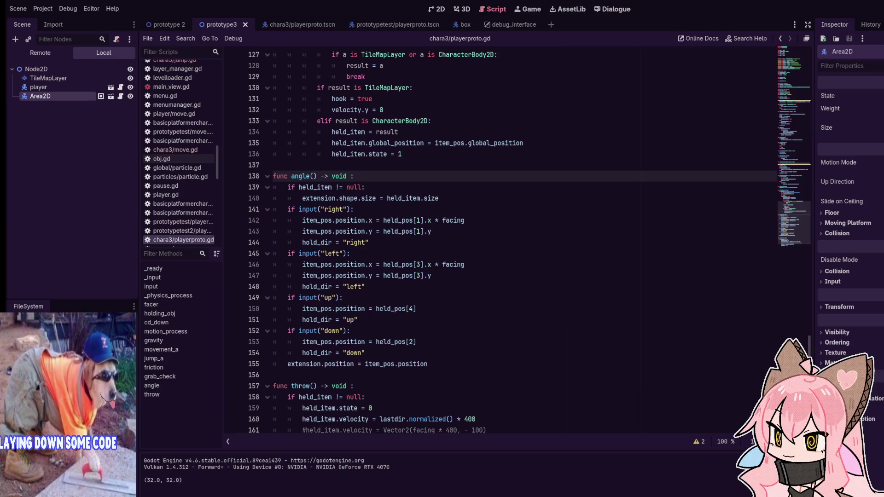
key("Right")
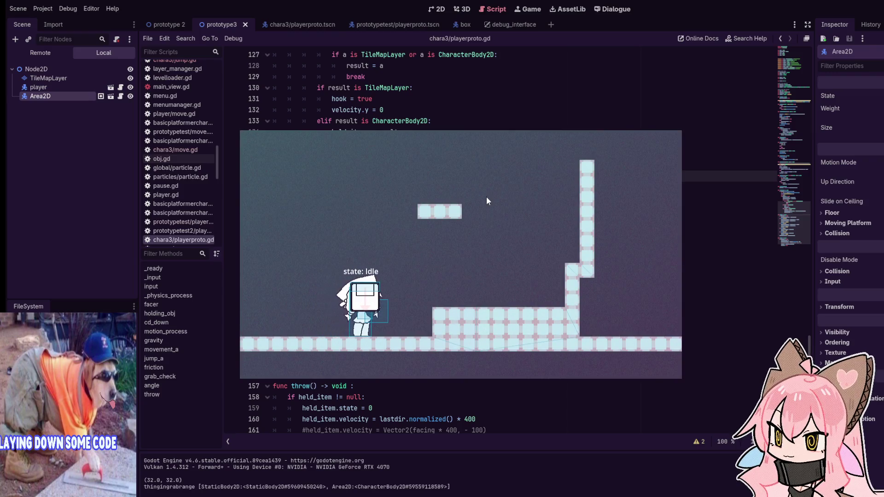
key("Left")
key("Left")
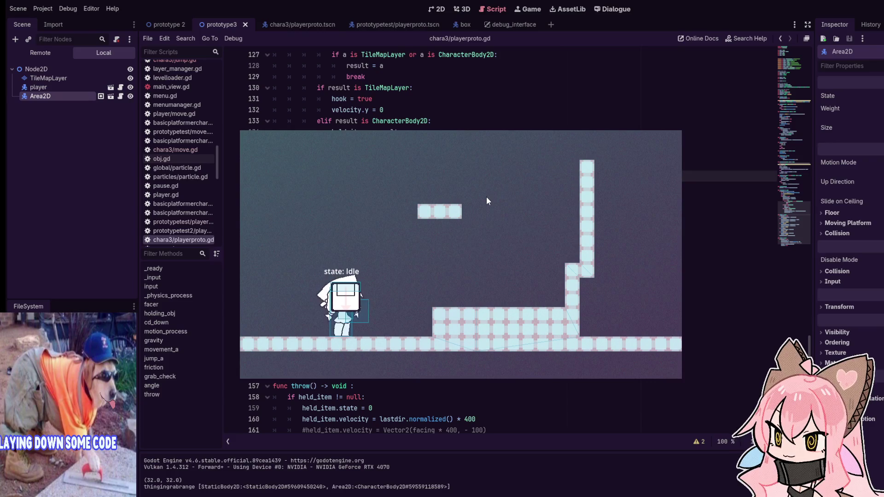
key("space")
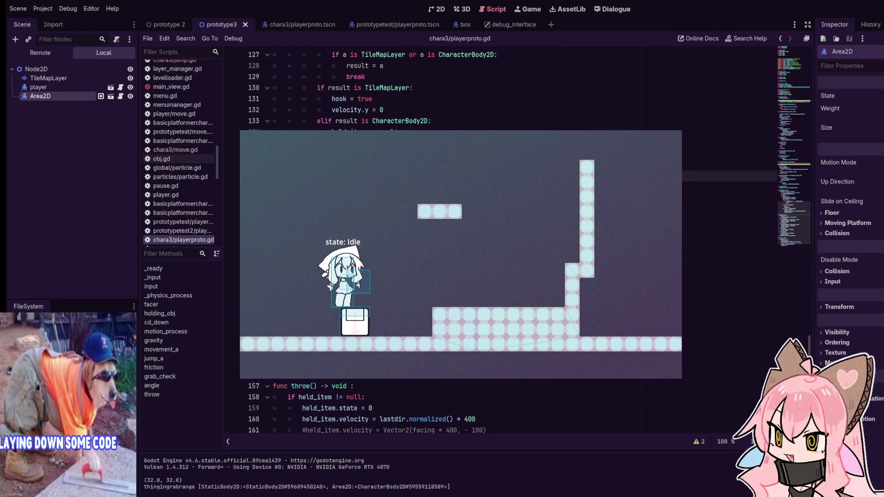
key("F8")
Inspect the Area2D's Transform properties in the 2D view, then return to the chara3 player scene
left_click(436, 8)
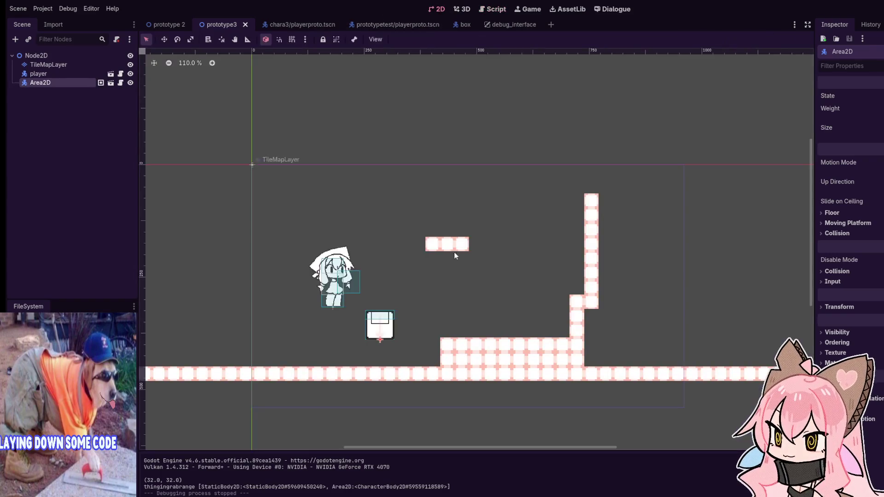
left_click(76, 73)
left_click(80, 83)
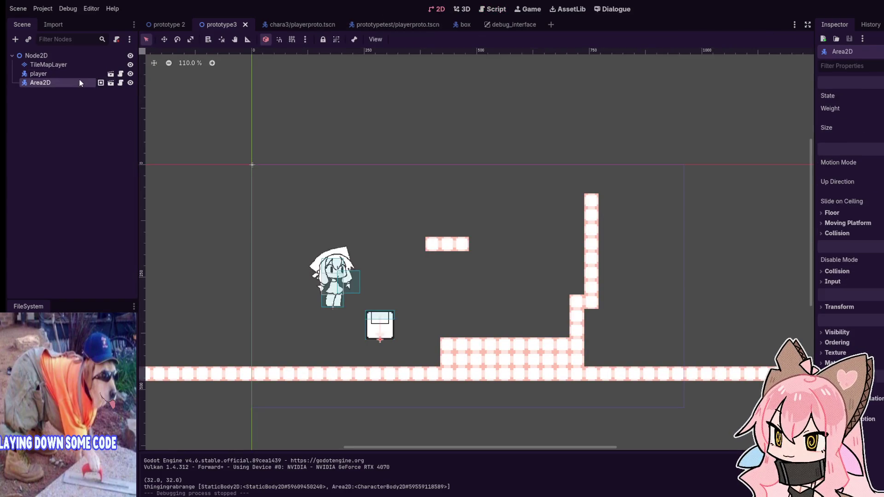
left_click(839, 307)
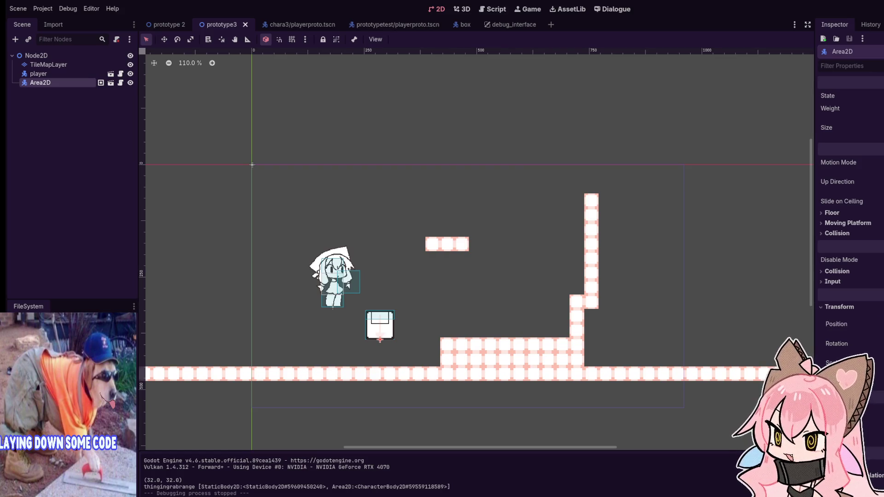
left_click(398, 24)
left_click(286, 24)
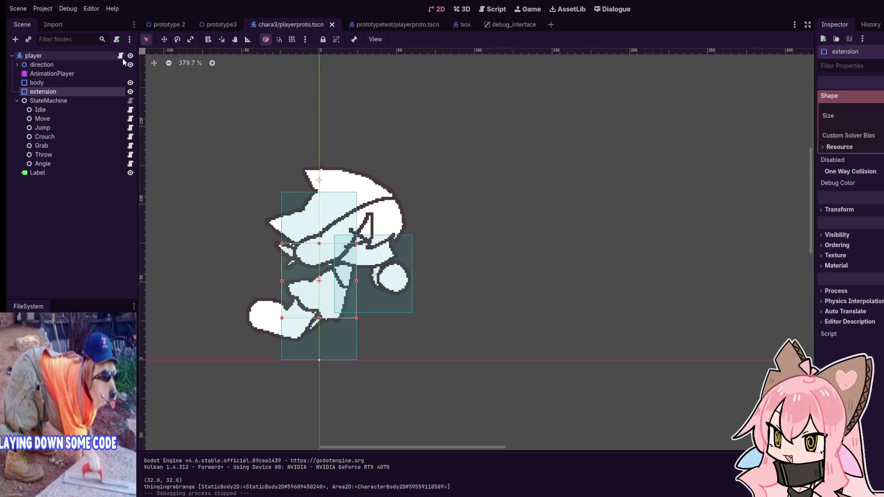
Append *held_item.scale to the extension shape size on line 140 and save
left_click(120, 55)
left_click(441, 199)
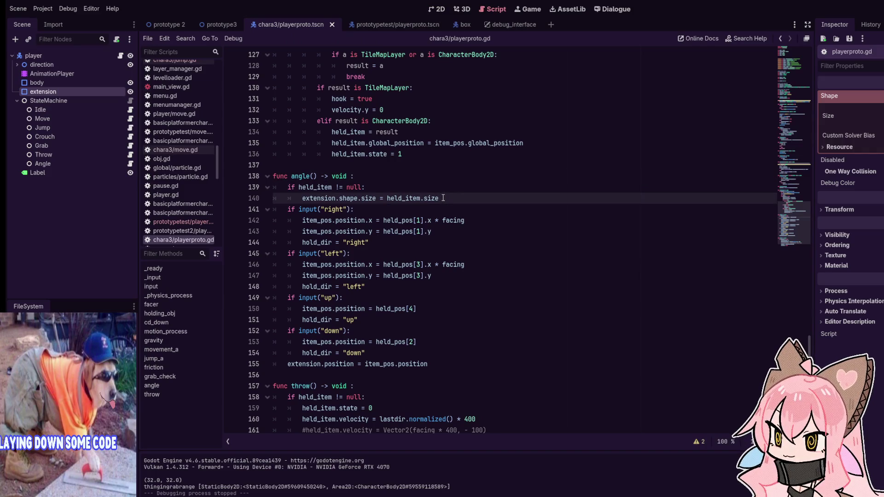
type("*")
type("held_item.s")
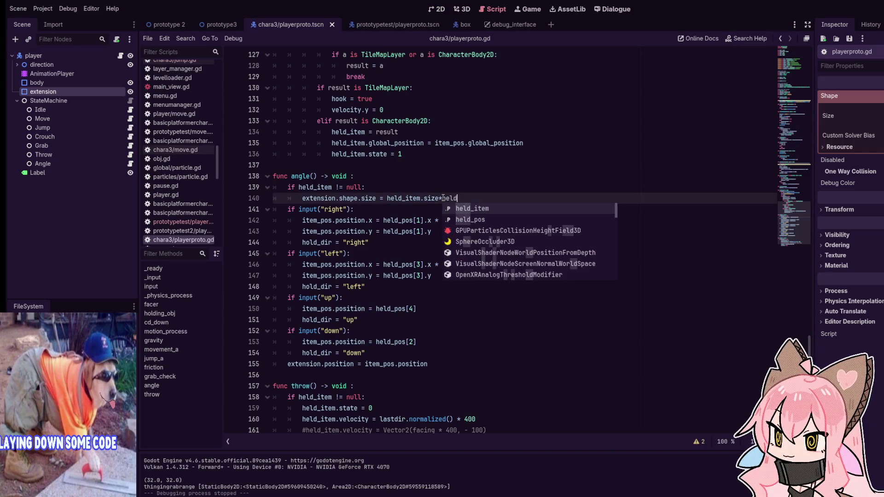
type("cale")
key("ctrl+s")
Run the prototype3 level to test the scaled extension shape, then save the script again
left_click(219, 24)
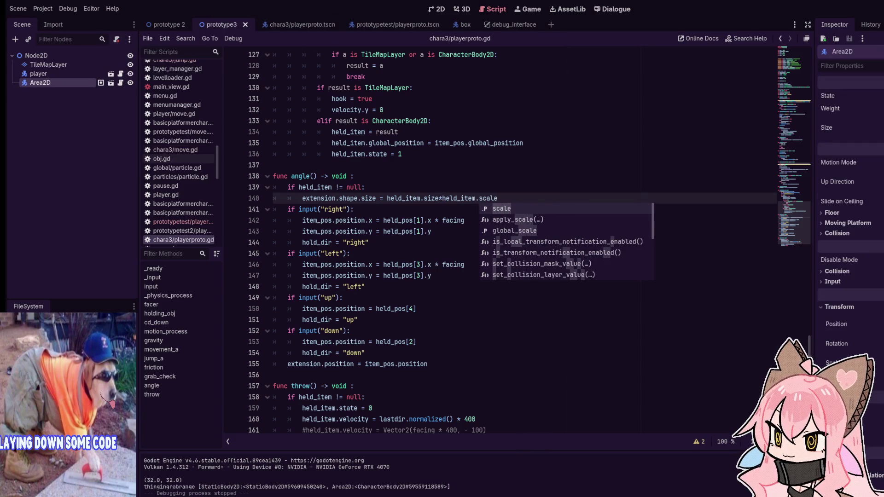
key("F6")
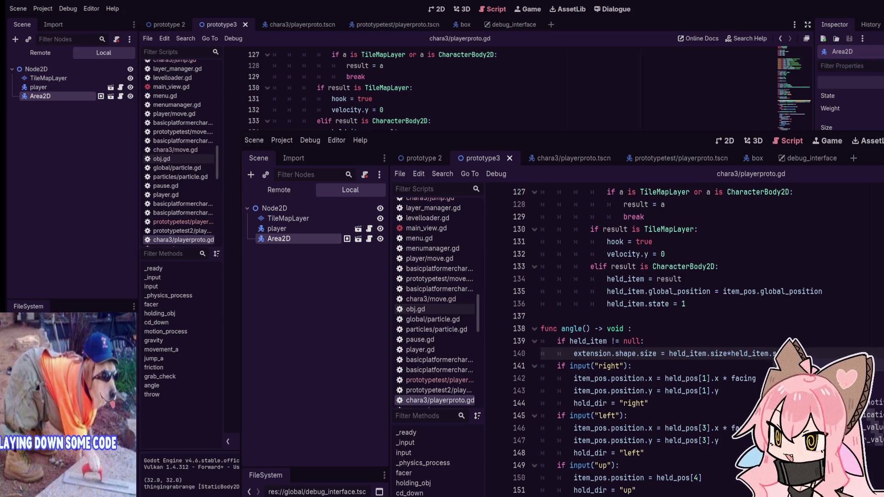
key("Up")
key("Up")
key("Up")
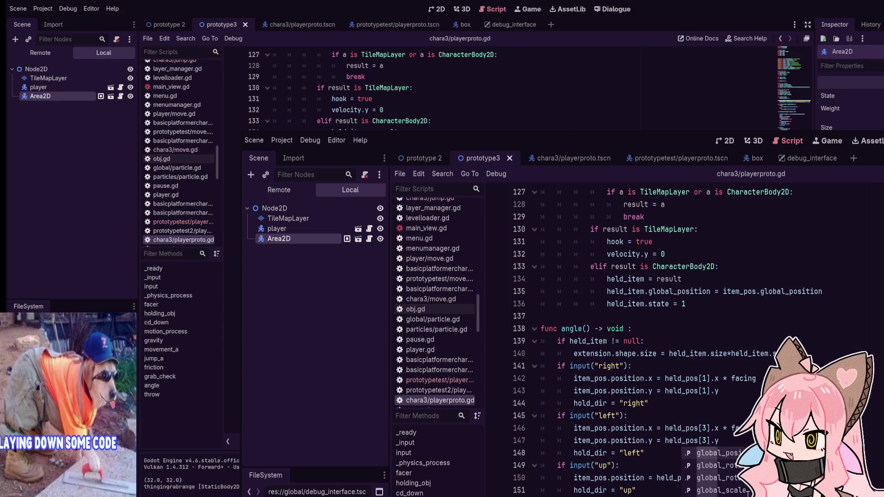
left_click(627, 415)
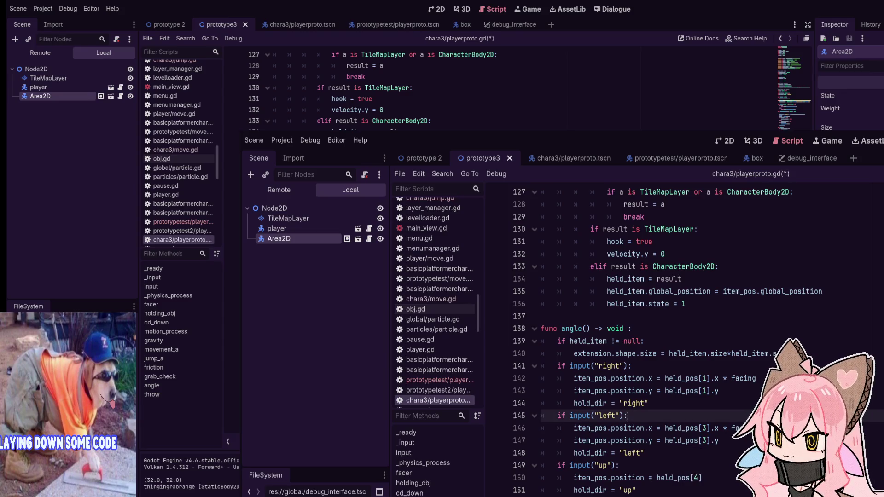
key("ctrl+s")
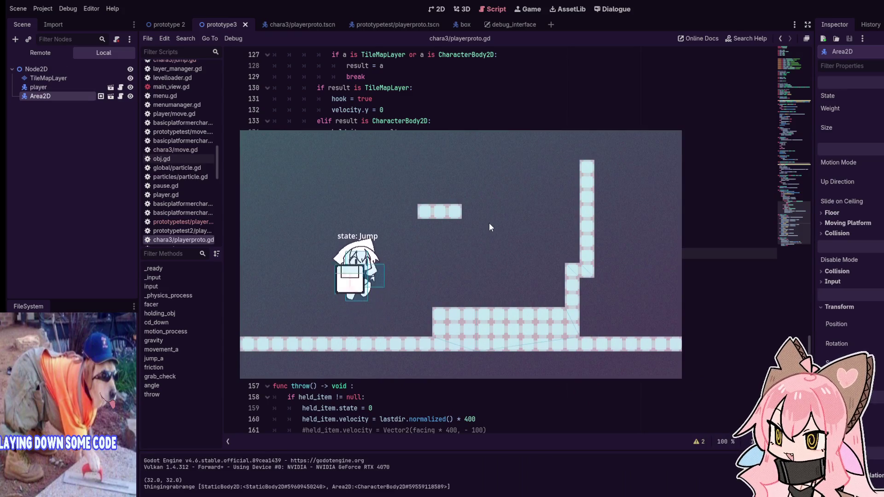
Jump with the box facing left and right, then throw it onto the ground to the right
key("space")
key("space")
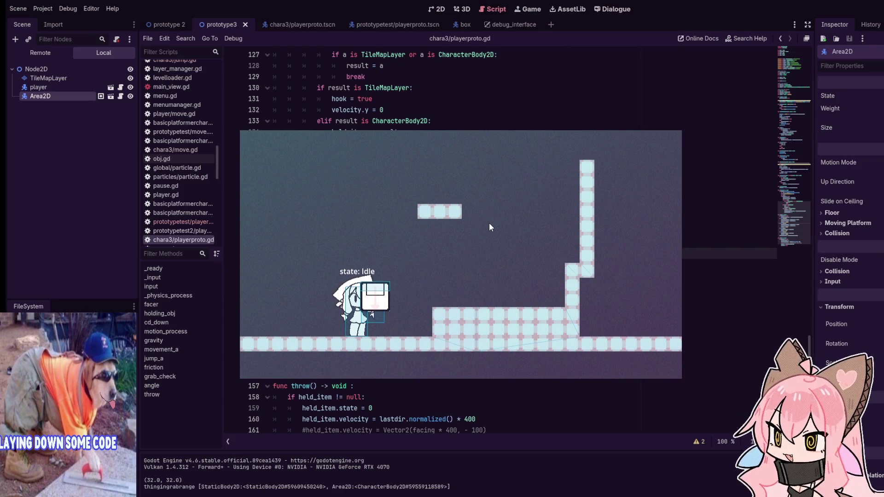
key("space")
key("Left")
key("Right")
key("space")
key("x")
key("Right")
Pick the box back up, walk left and right, jump toward the floating platform, and stop the game
key("x")
key("space")
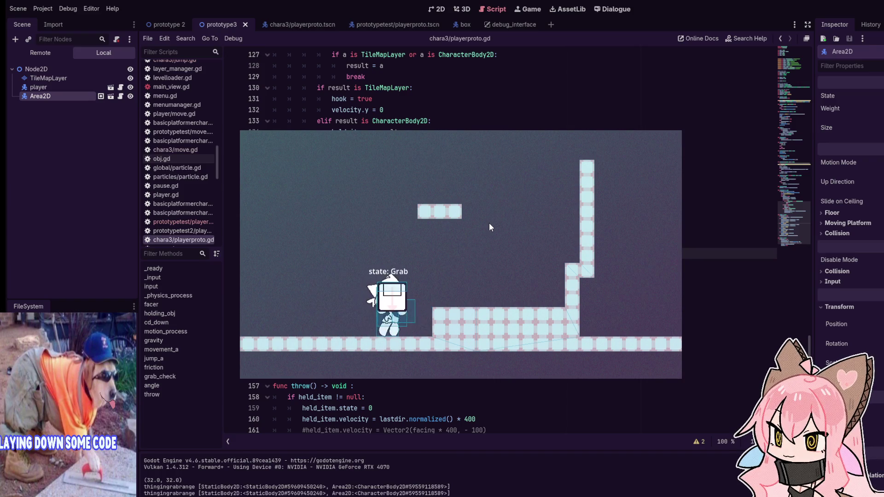
key("Left")
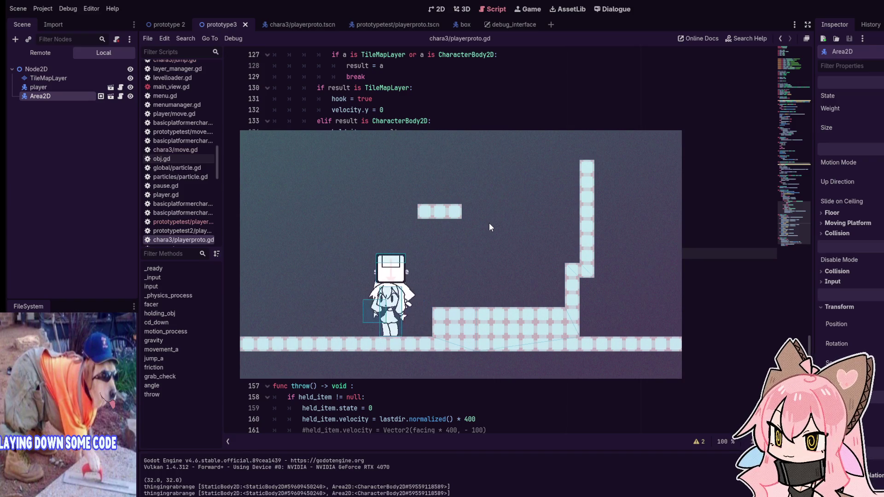
key("Right")
key("space")
key("Right")
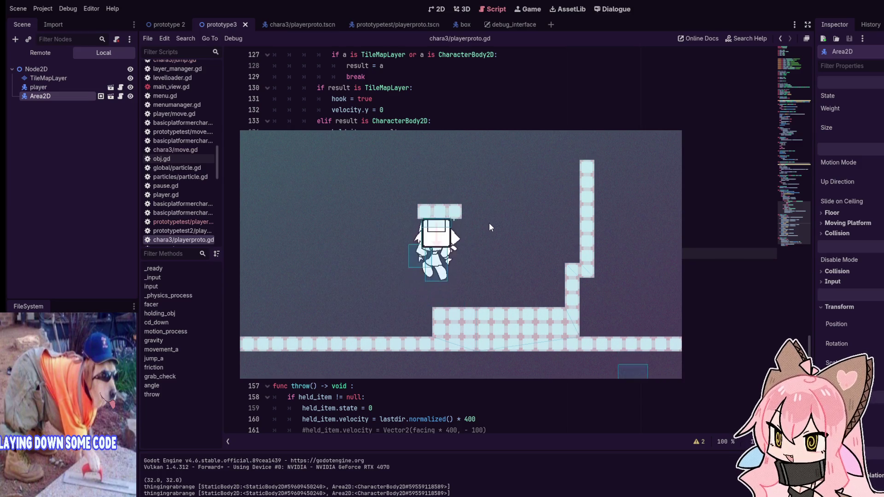
key("F8")
scroll(464, 207, "down", 2)
Change extension.position to extension.global_position on line 155 and save
mouse_move(453, 319)
left_mouse_down()
mouse_move(364, 320)
mouse_move(399, 322)
left_mouse_up()
key("ctrl+c")
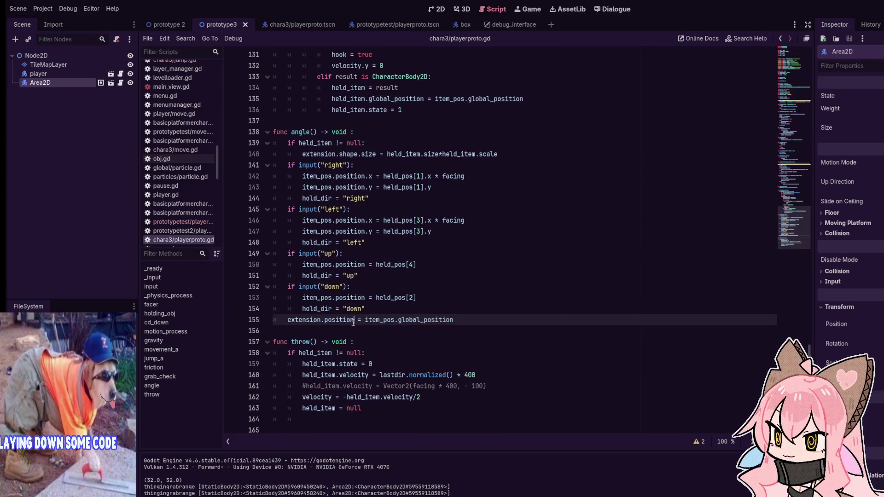
double_click(353, 319)
key("ctrl+v")
key("ctrl+s")
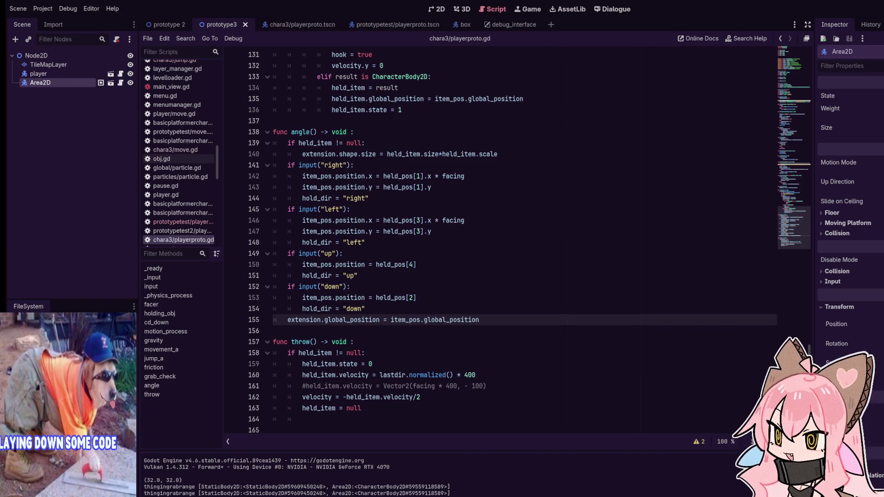
Run the level and test crouch-jumping, jumping left, and holding the box downward
key("F5")
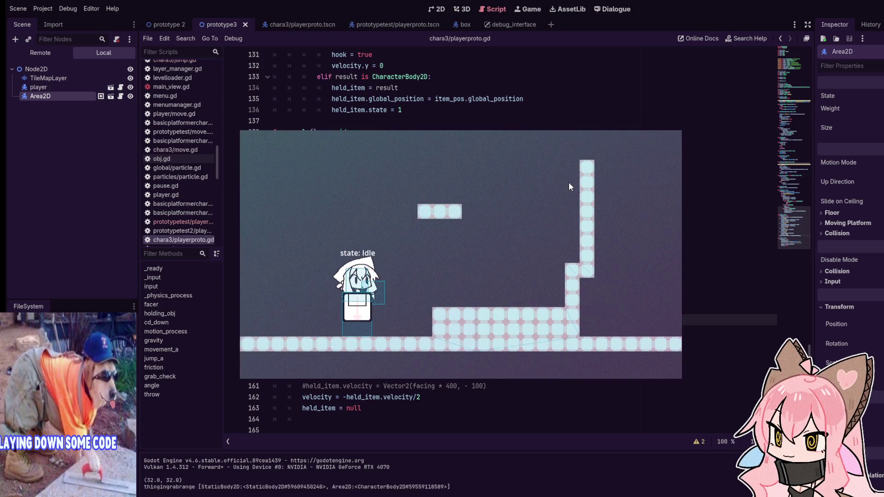
key("Down")
key("space")
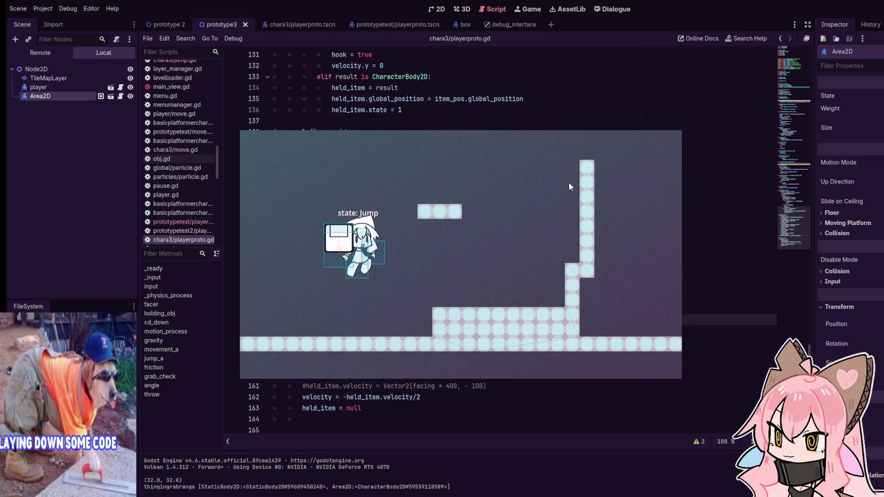
key("space")
key("Left")
key("space")
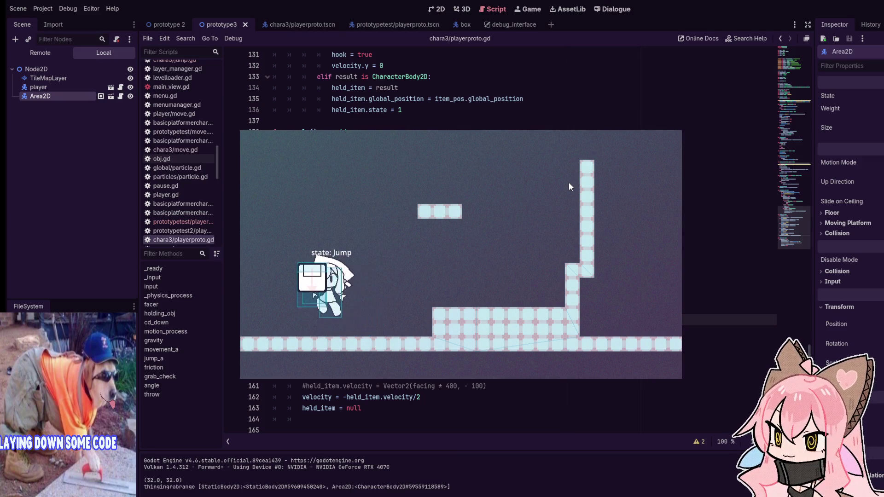
key("Down")
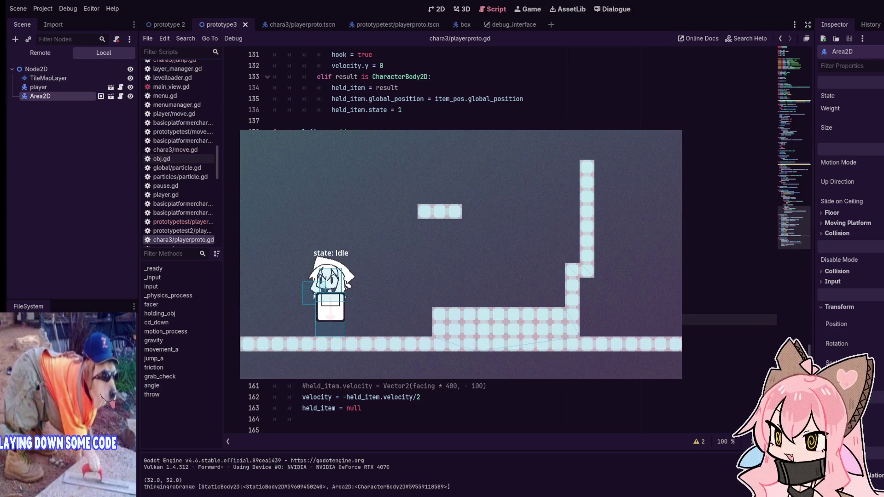
left_click(730, 254)
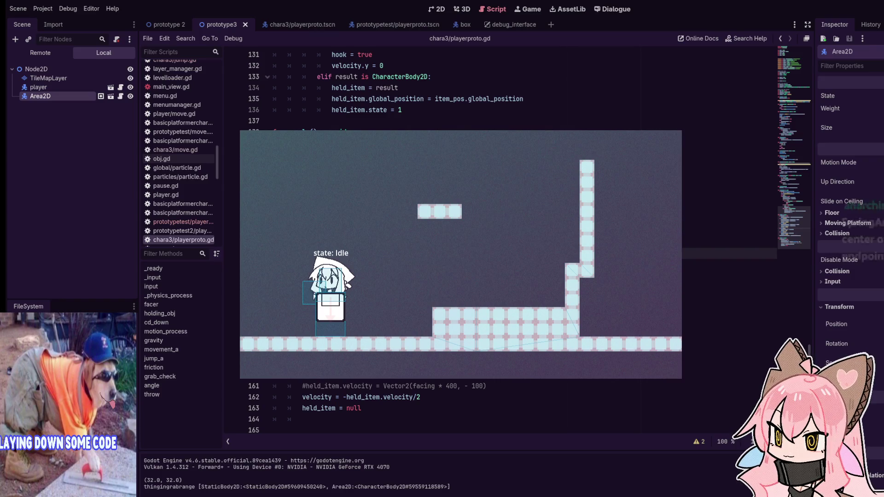
scroll(339, 381, "up", 10)
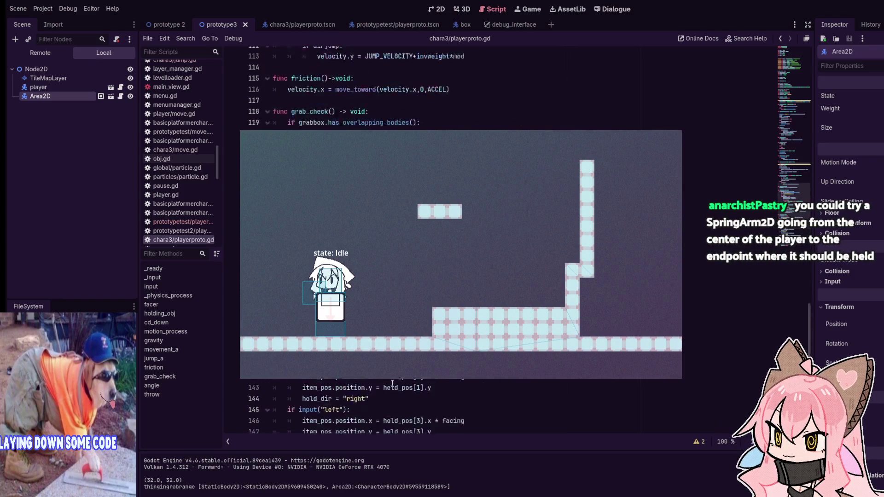
scroll(340, 405, "up", 5)
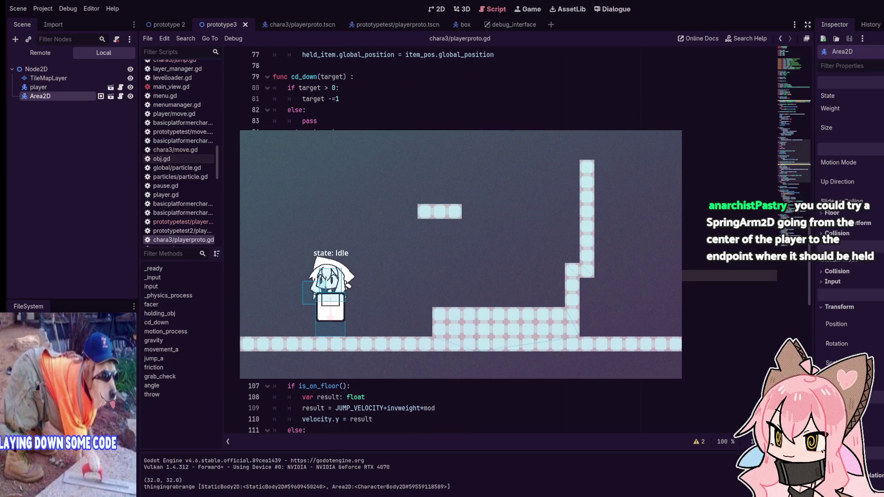
scroll(340, 405, "up", 6)
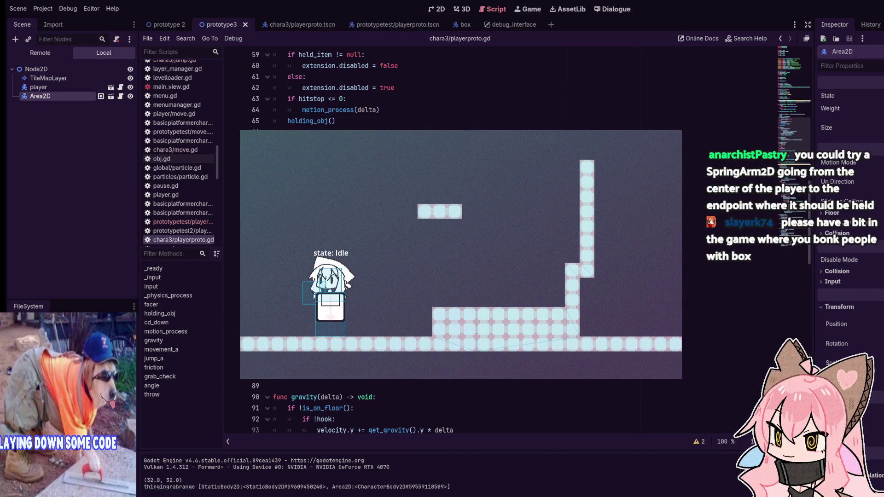
left_click(322, 254)
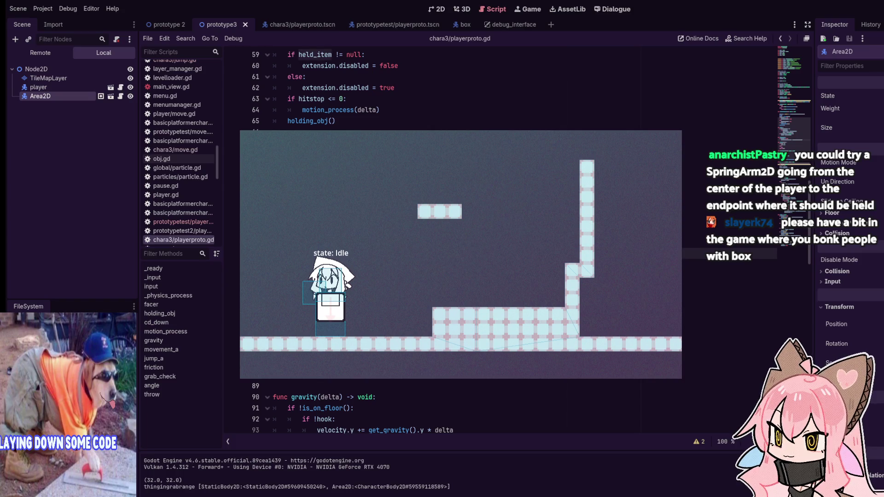
scroll(339, 405, "down", 20)
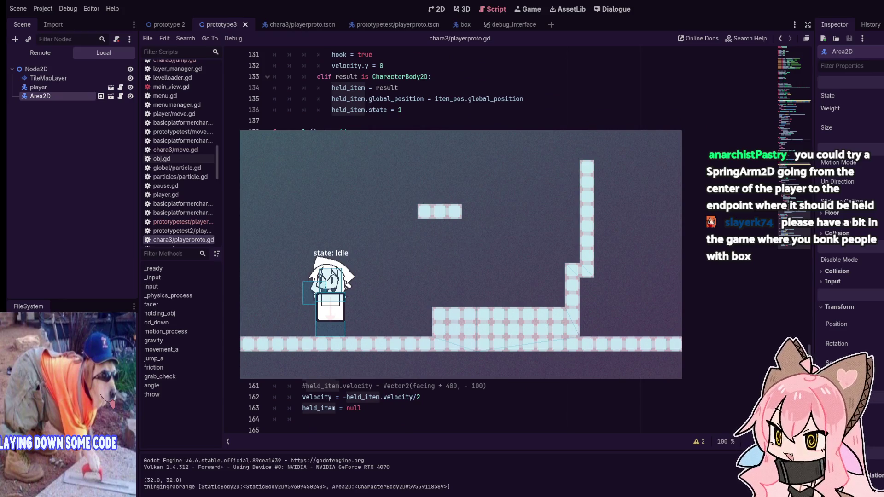
left_click(727, 308)
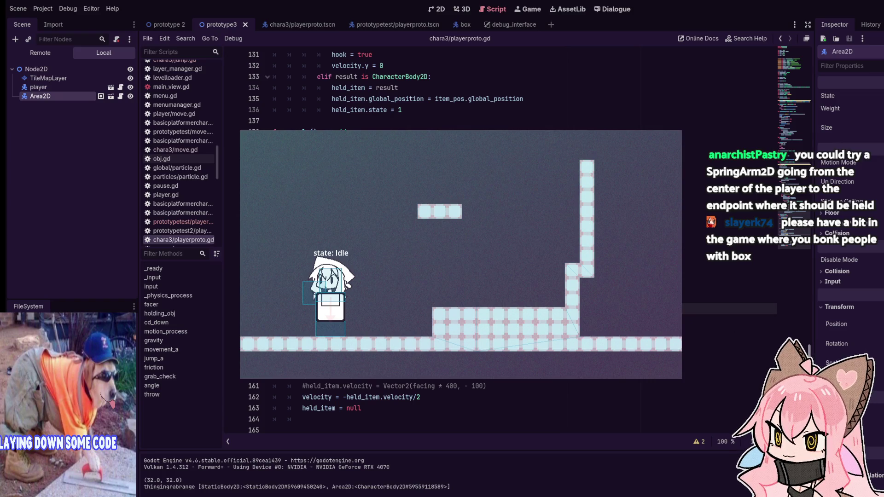
scroll(460, 405, "up", 2)
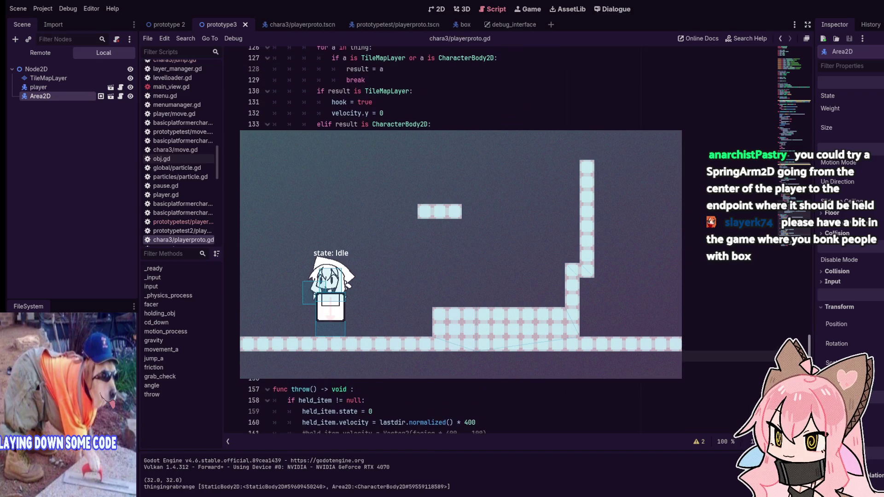
scroll(460, 405, "up", 5)
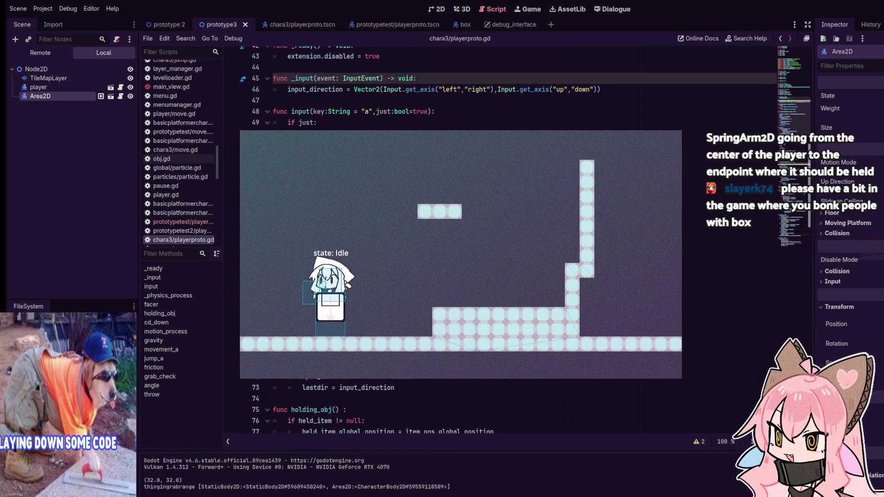
scroll(460, 405, "down", 5)
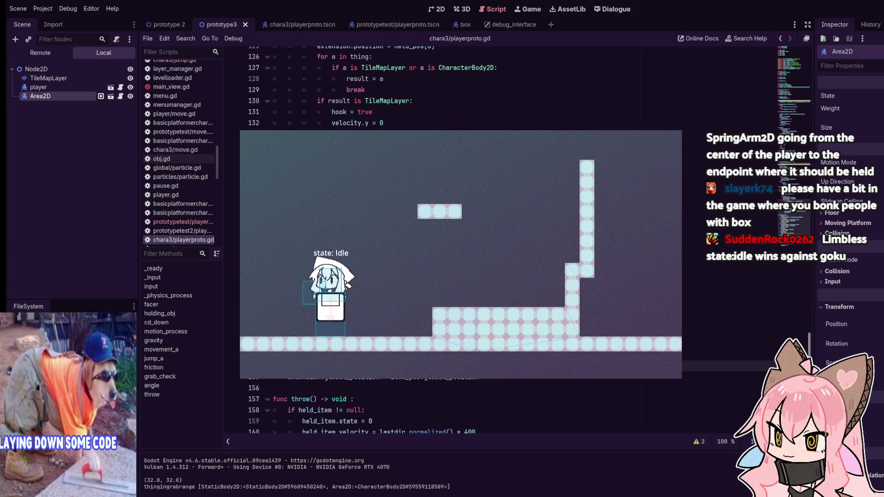
left_click(809, 232)
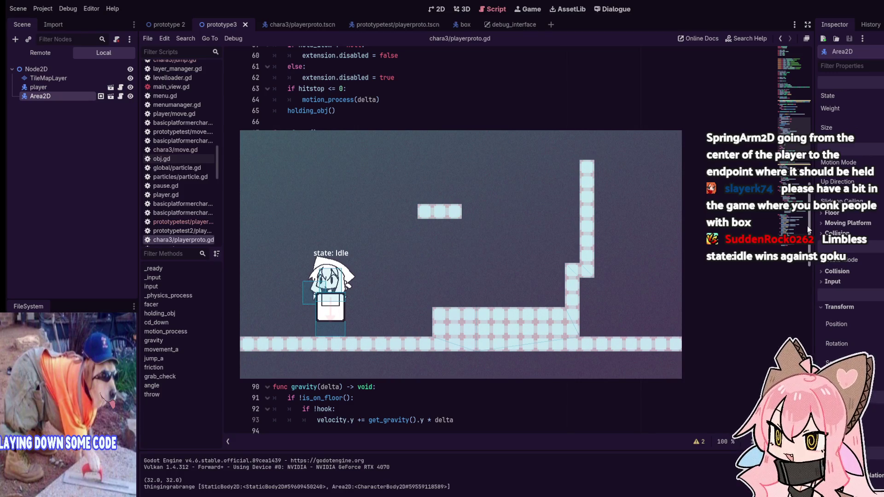
left_click_drag(807, 226, 800, 352)
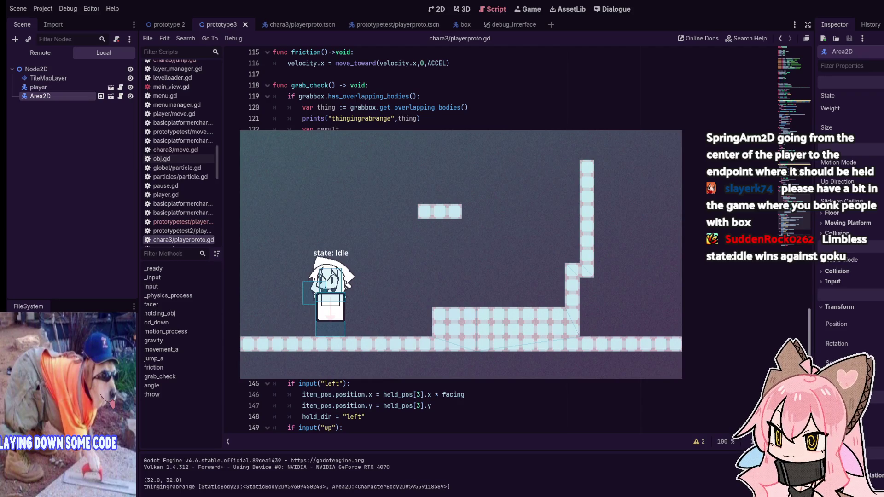
scroll(460, 240, "up", 1)
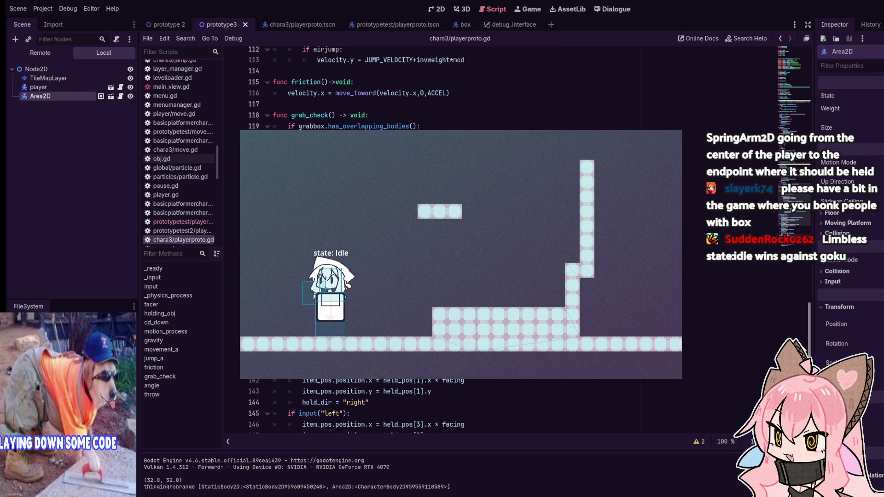
scroll(797, 318, "up", 6)
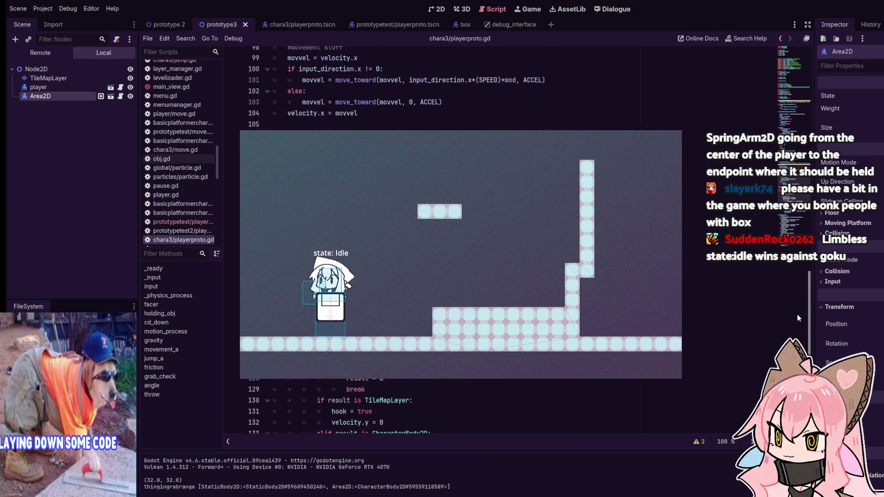
scroll(796, 311, "up", 2)
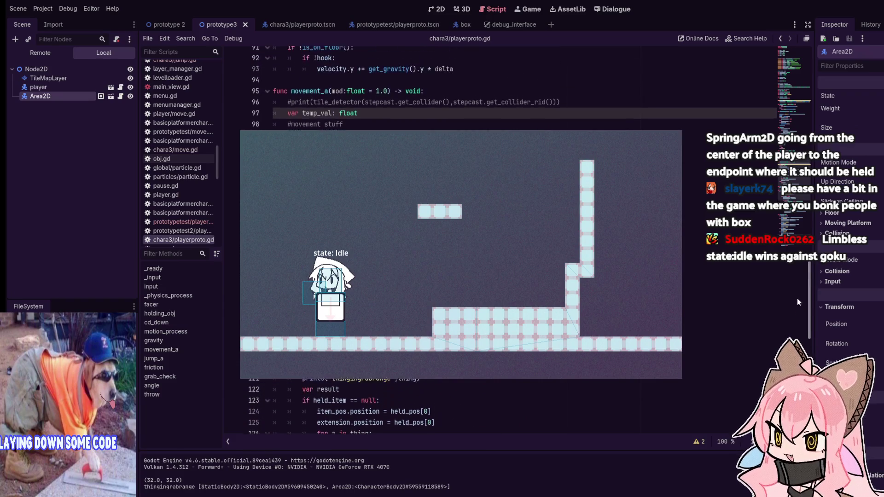
scroll(800, 298, "up", 6)
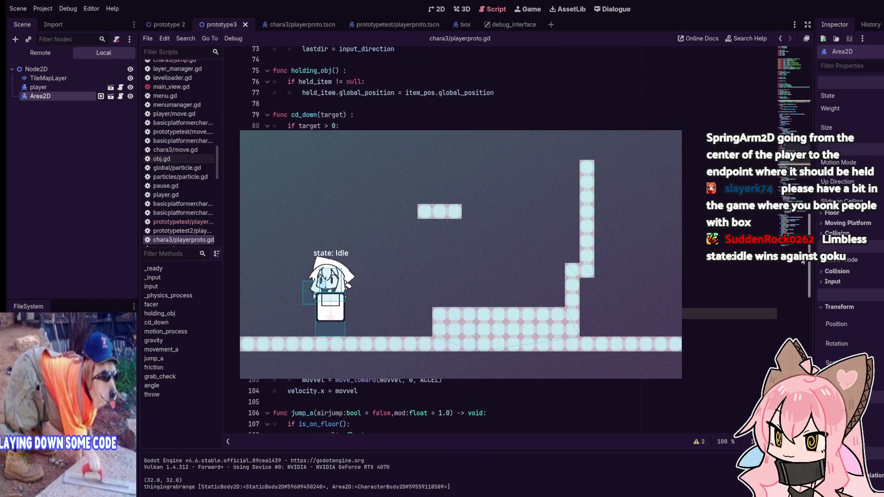
scroll(797, 228, "up", 4)
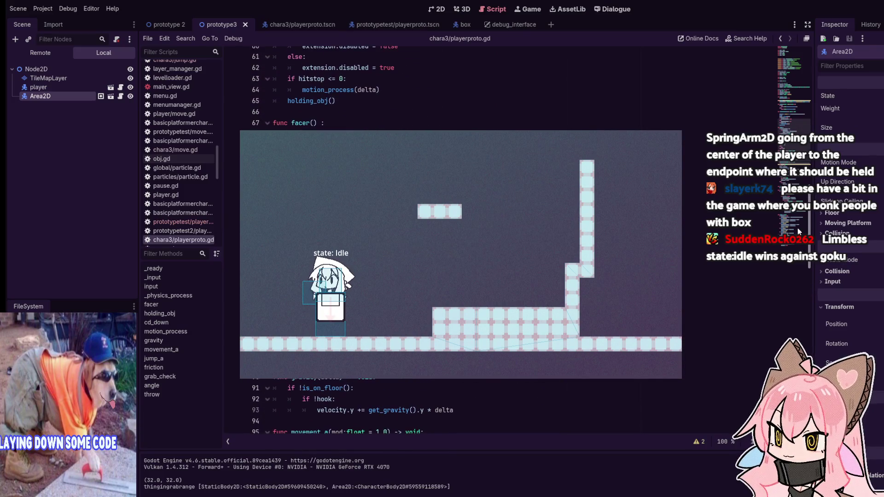
scroll(797, 223, "up", 2)
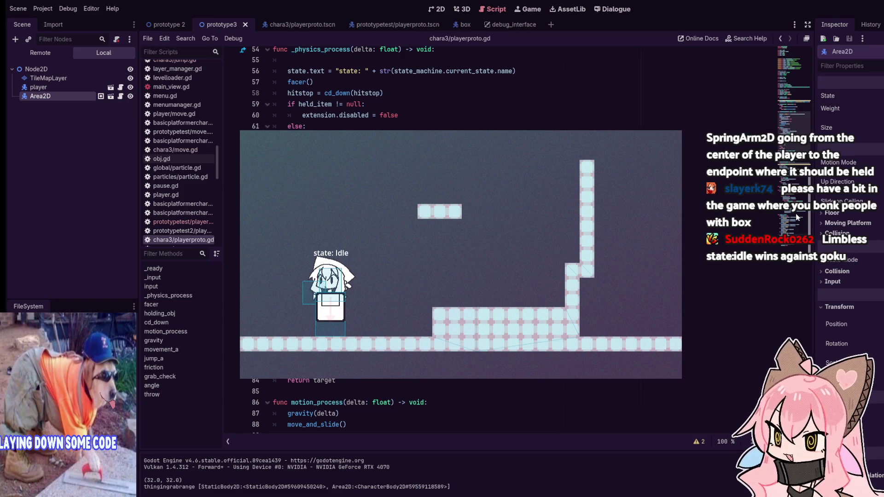
scroll(775, 123, "up", 10)
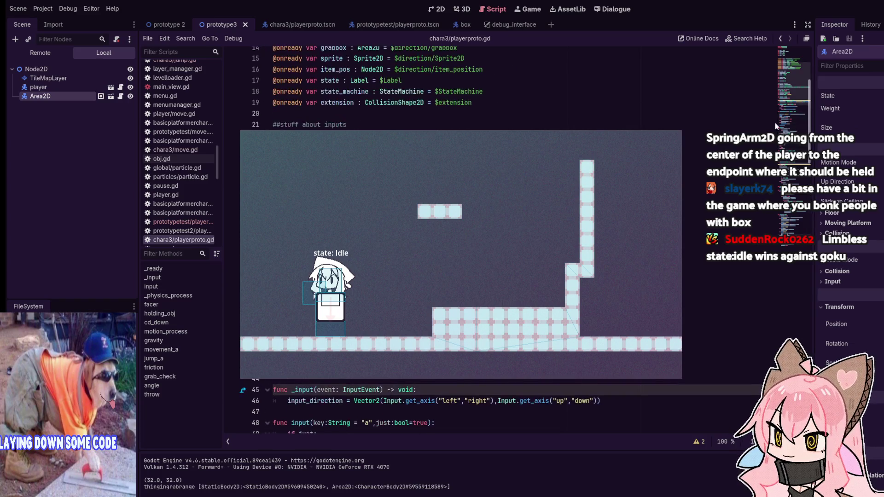
scroll(775, 122, "up", 1)
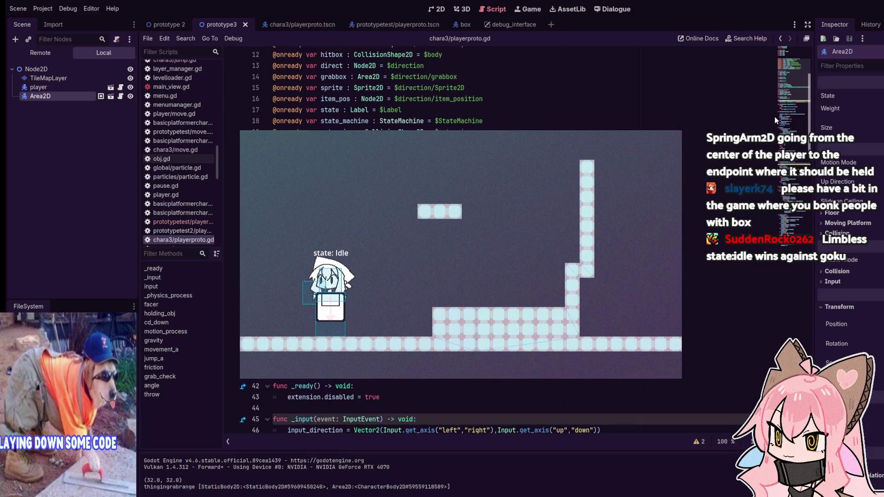
scroll(774, 116, "down", 18)
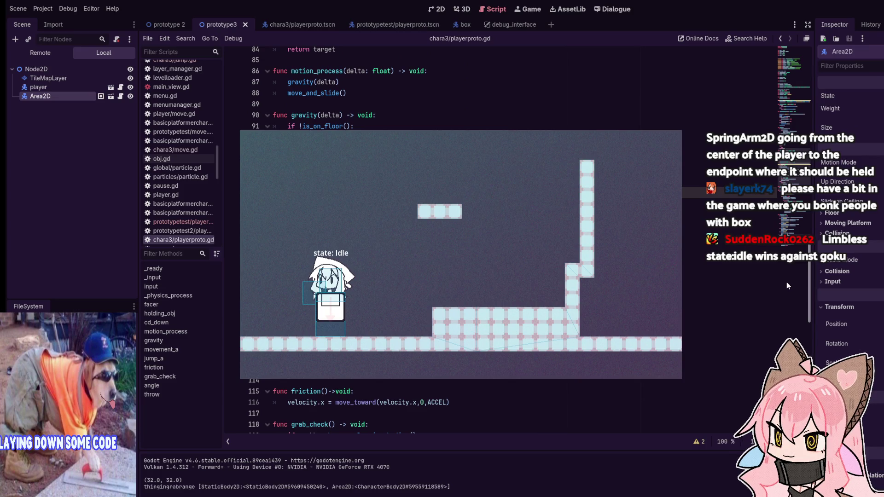
scroll(786, 281, "down", 10)
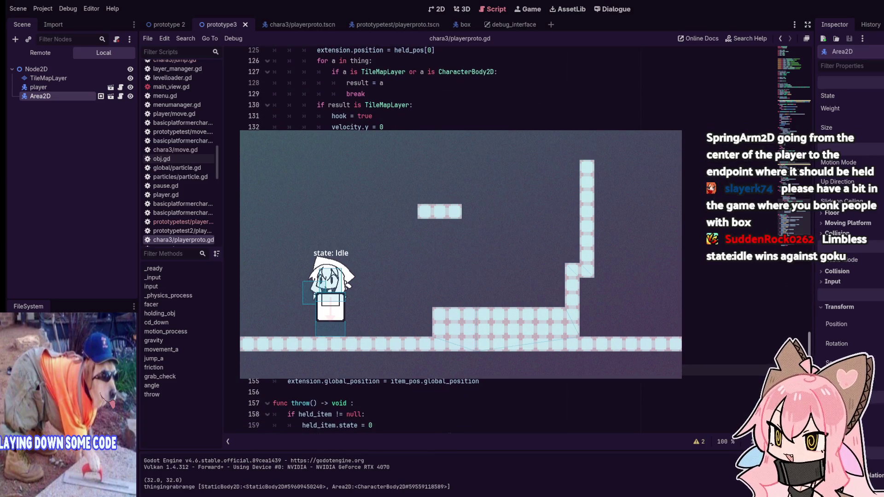
left_click(737, 226)
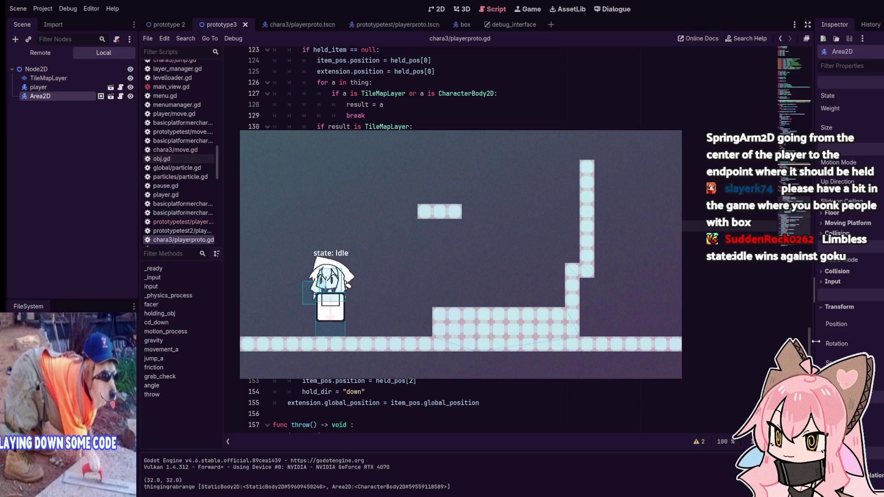
mouse_move(808, 343)
left_mouse_down()
mouse_move(803, 237)
mouse_move(798, 327)
left_mouse_up()
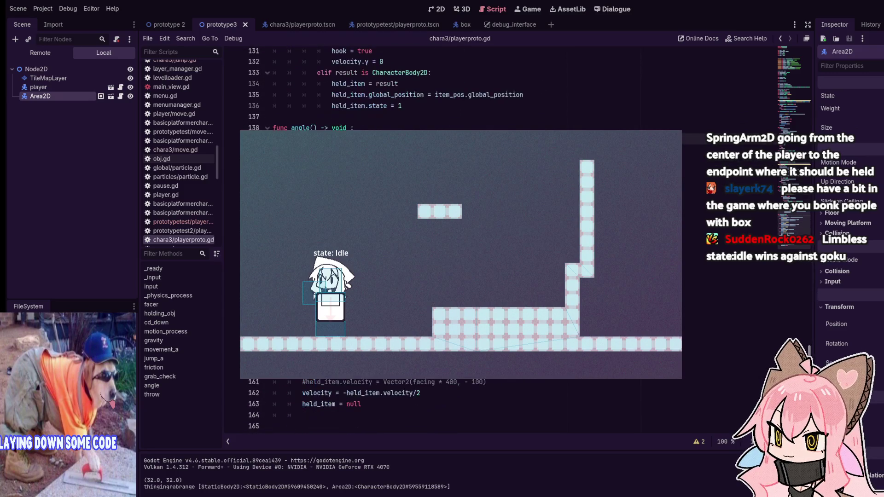
Search the script for held_item and step through matches to the holding_obj() call on line 65
key("ctrl+f")
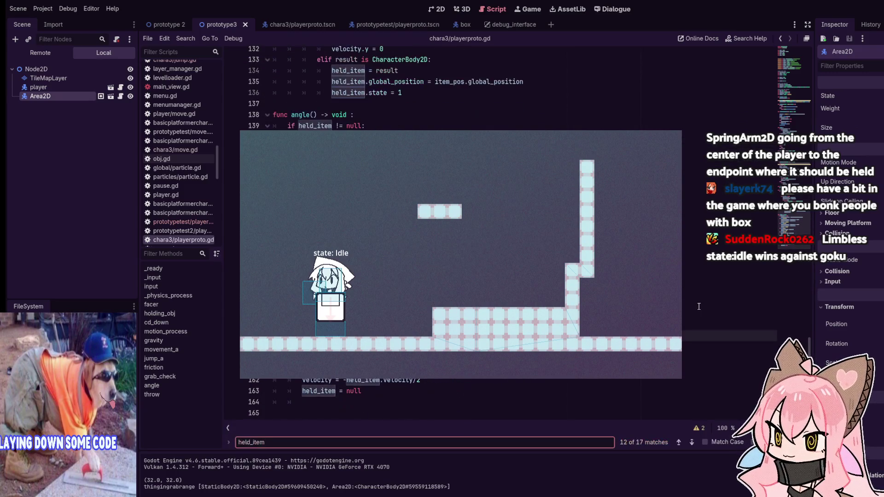
left_click(691, 442)
left_click(692, 442)
left_click(693, 442)
left_click(692, 442)
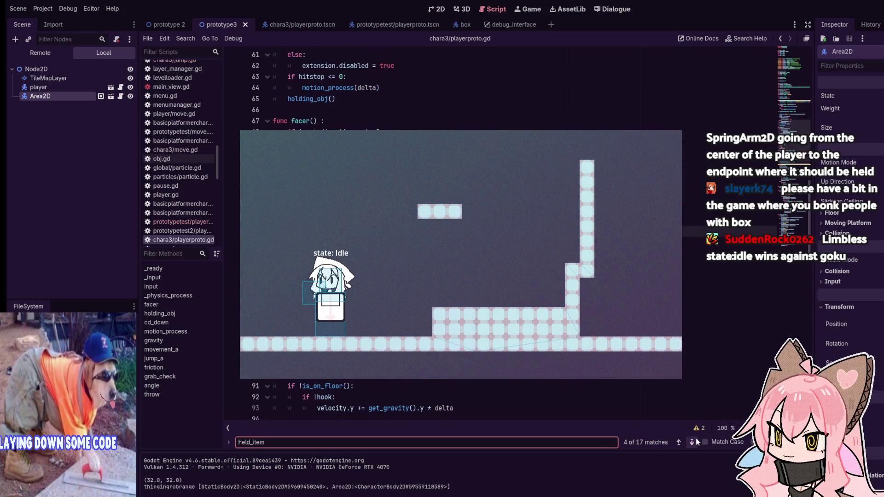
left_click(460, 253)
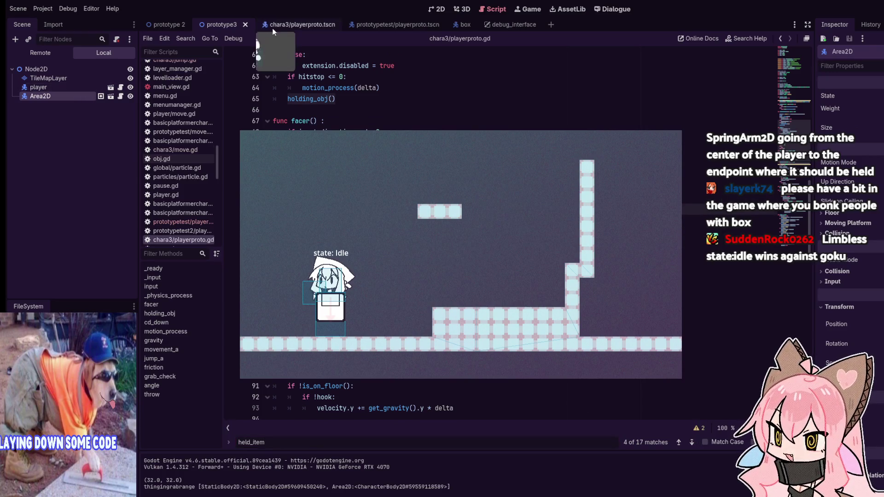
Look through the Jump and grab state scripts and search grab.gd for holding_obj()
left_click(298, 27)
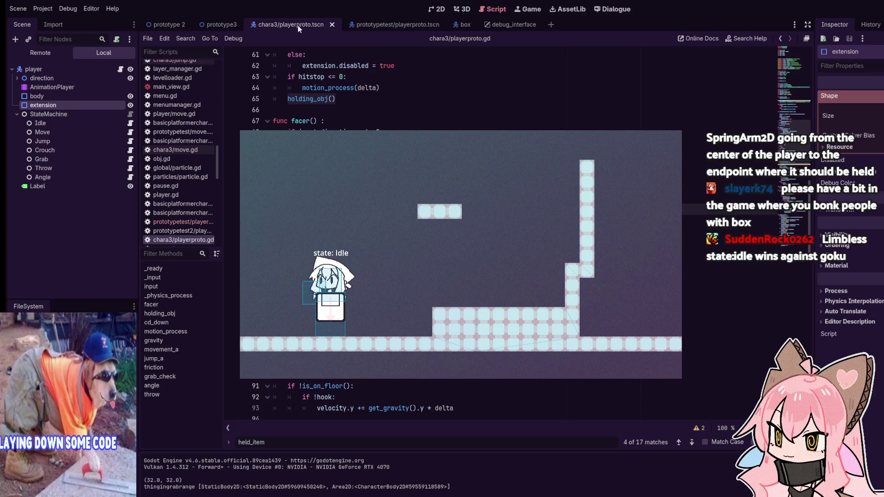
left_click(130, 142)
left_click(460, 253)
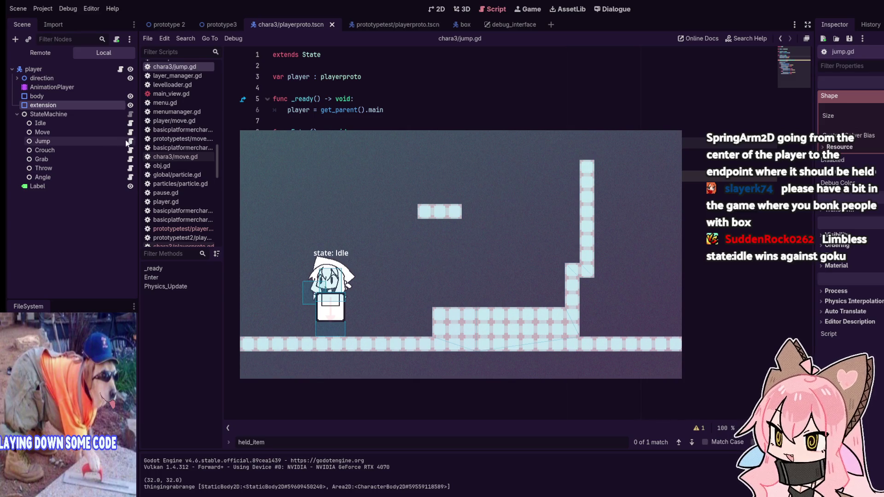
left_click(131, 160)
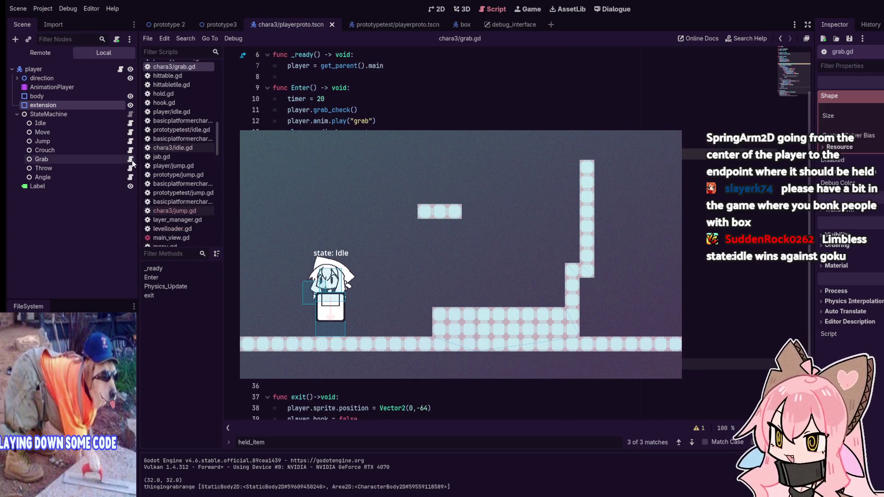
key("ctrl+f")
type("holding_obj()")
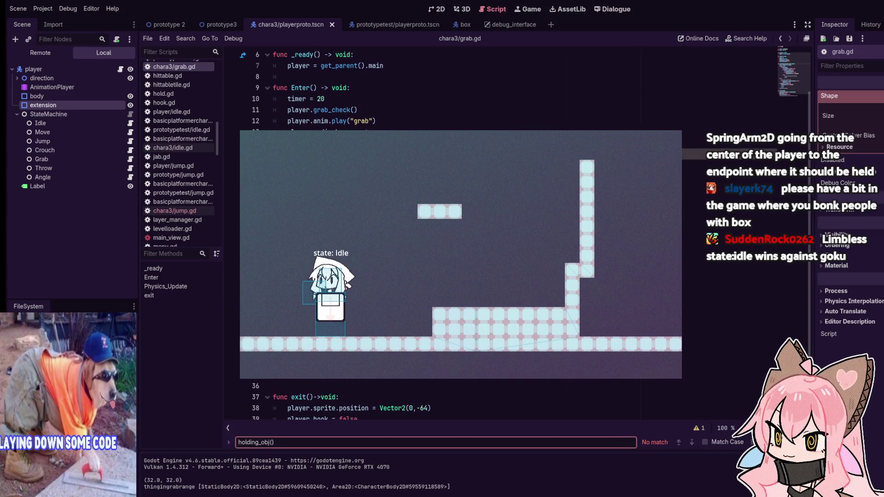
Find the holding_obj() call in playerproto.gd, read down through angle(), and stop the game
left_click(120, 69)
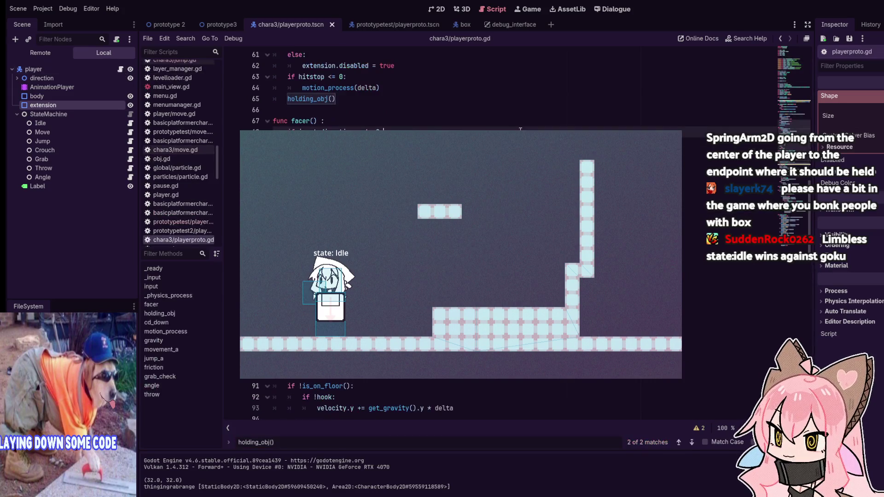
key("ctrl+f")
scroll(460, 230, "up", 3)
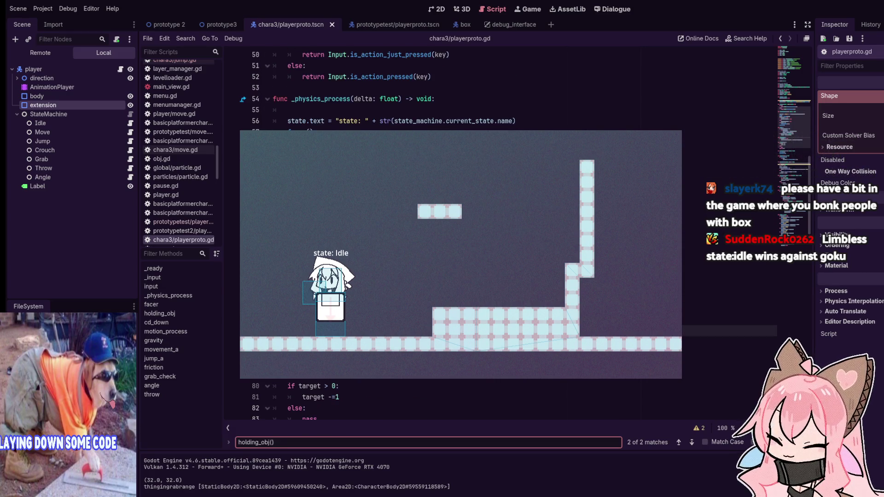
scroll(460, 231, "down", 3)
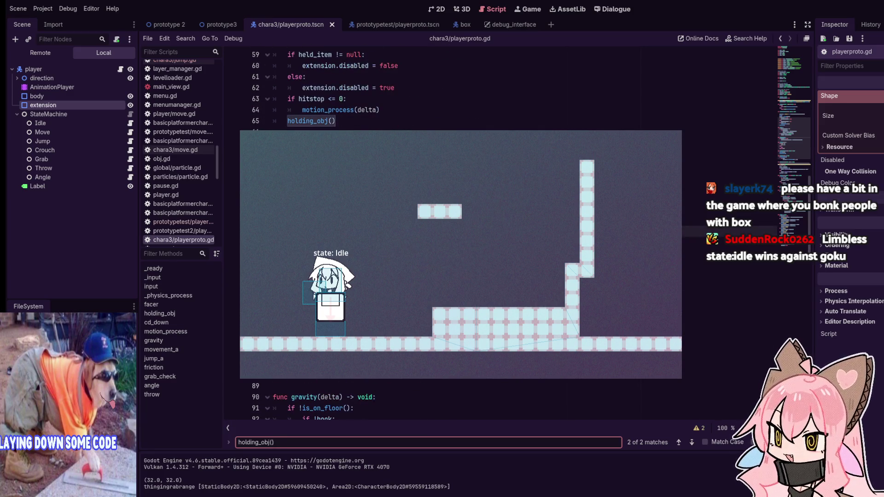
scroll(460, 92, "down", 19)
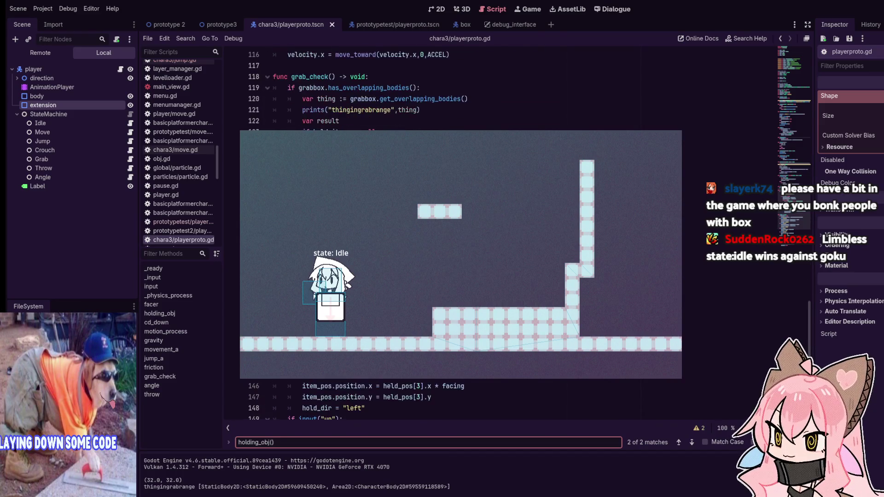
scroll(461, 92, "down", 4)
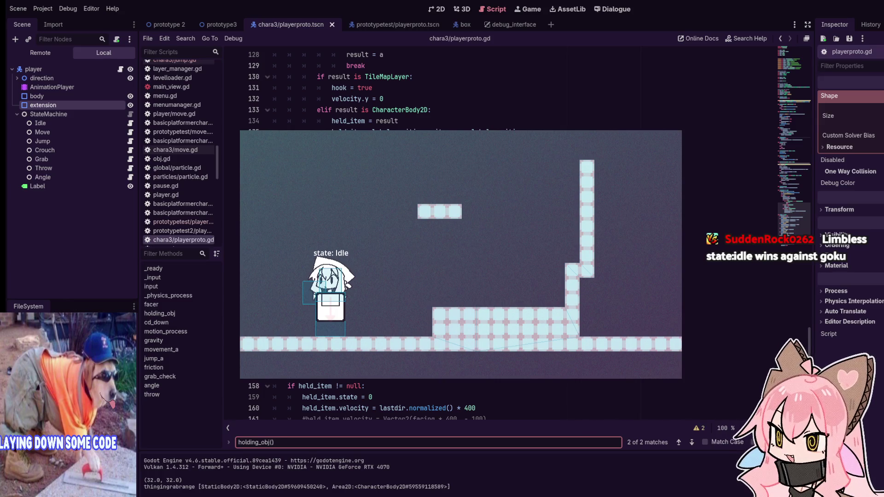
key("F8")
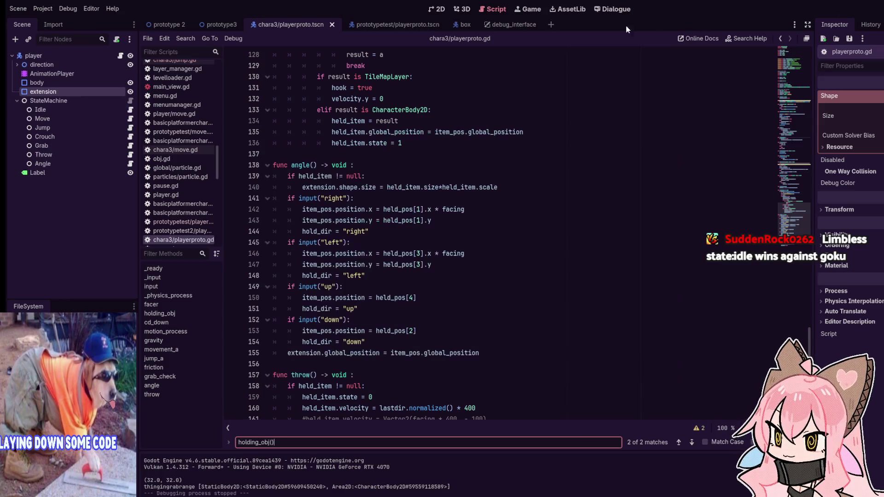
left_click(216, 24)
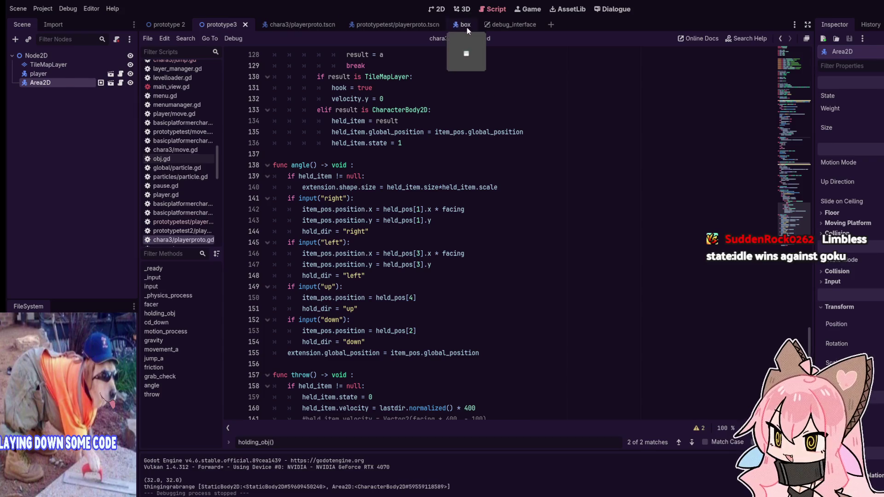
Open the box scene's obj.gd and check its Sprite2D Visibility properties
left_click(466, 25)
left_click(63, 56)
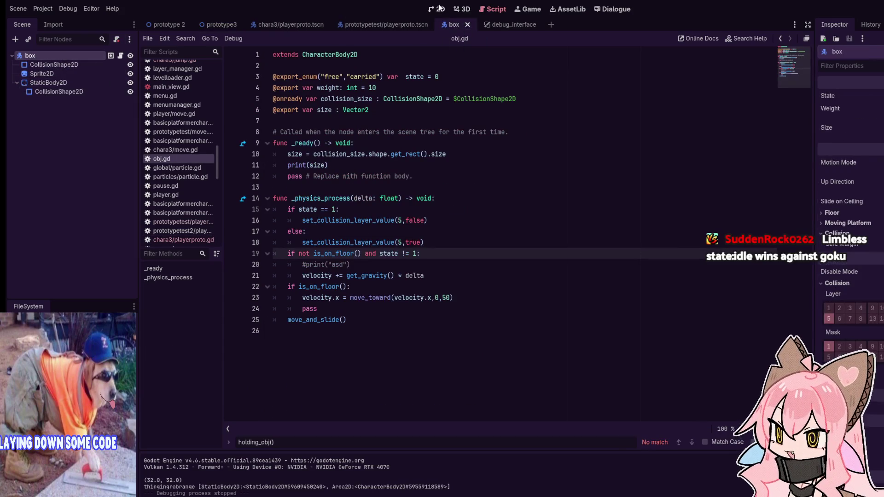
left_click(438, 9)
left_click(42, 74)
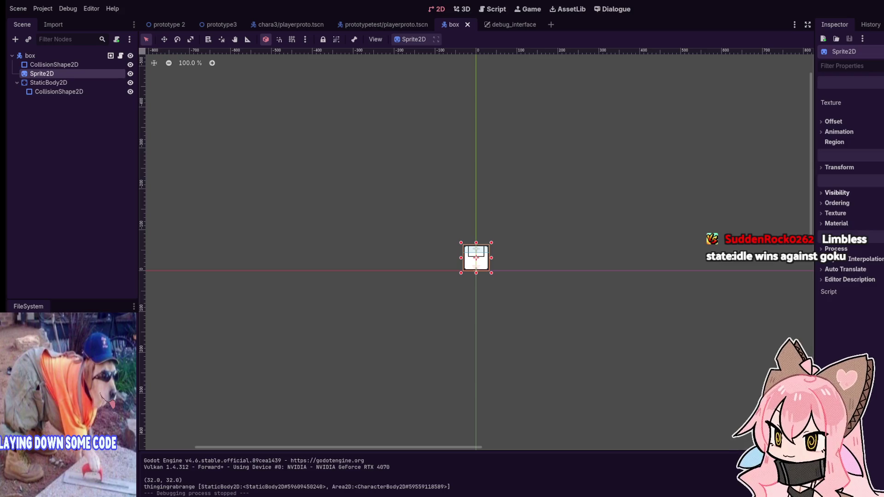
left_click(837, 192)
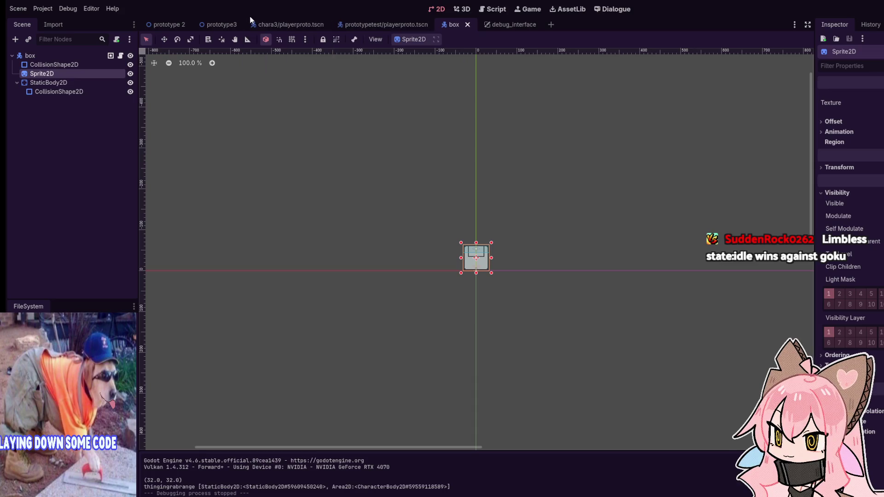
Play the prototype3 level, move the player to the box, and jump while carrying it
left_click(216, 25)
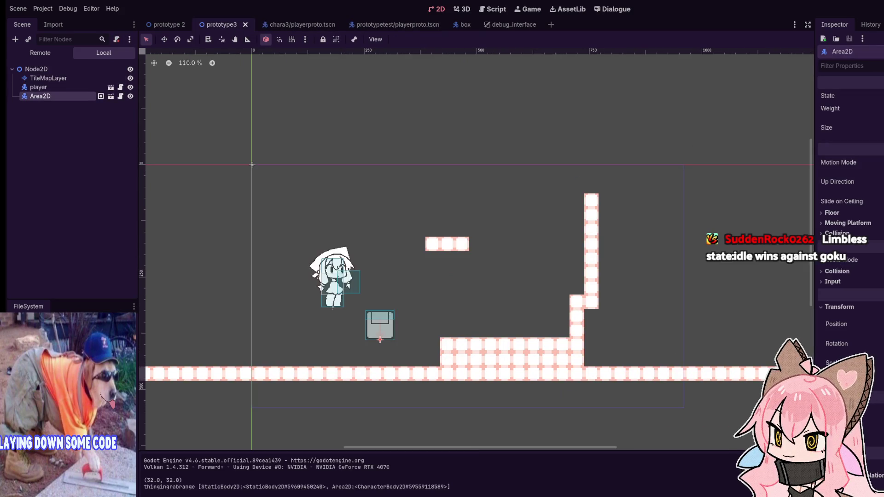
key("space")
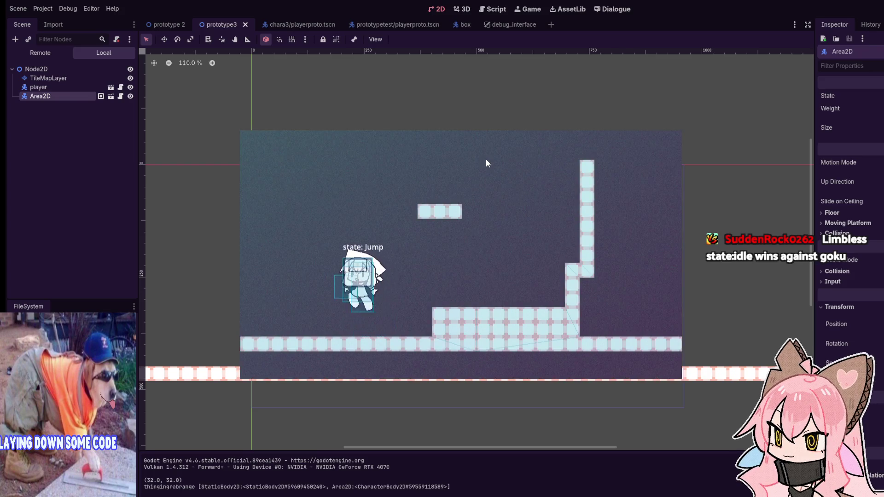
key("Right")
key("Left")
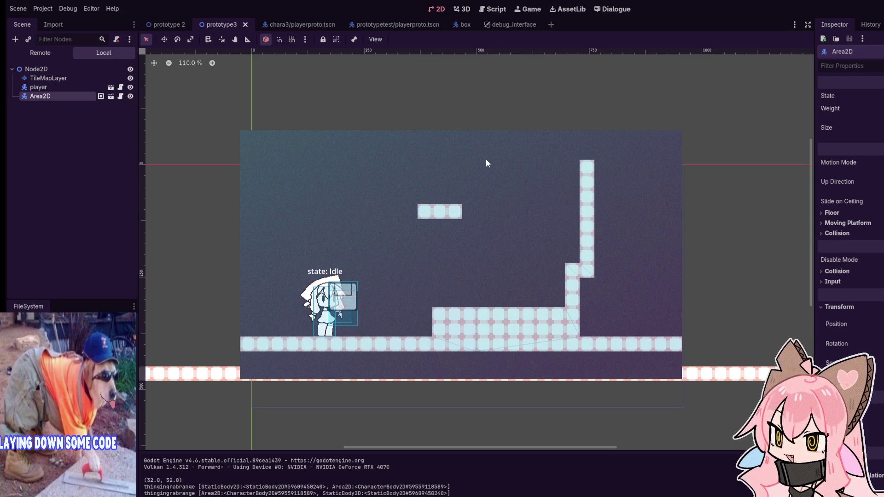
key("space")
key("space")
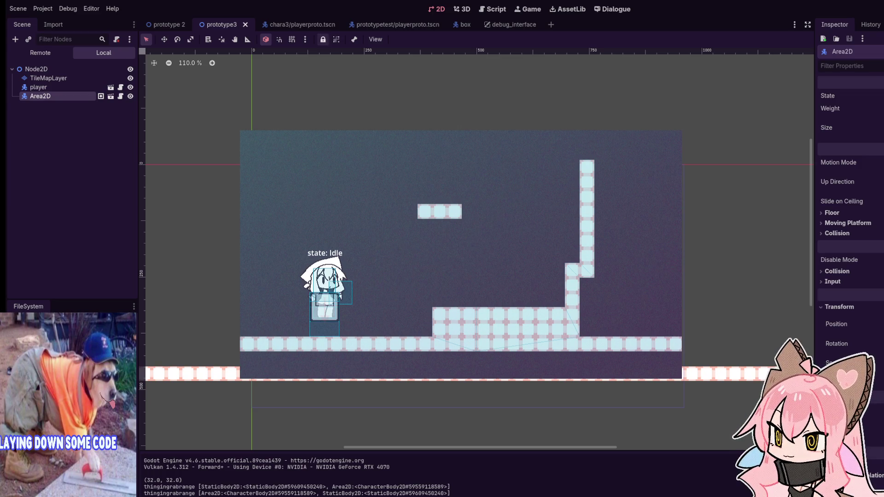
left_click(293, 26)
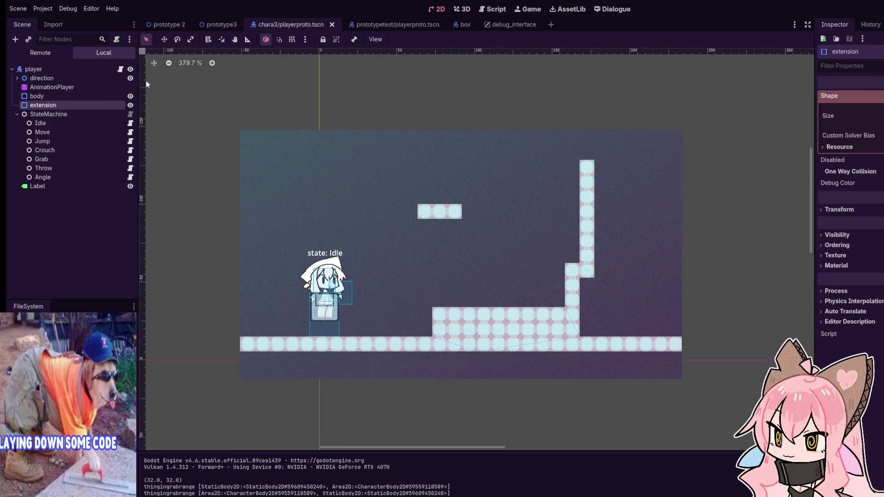
Open playerproto.gd and add print(item_pos.position) at the end of angle()
left_click(121, 70)
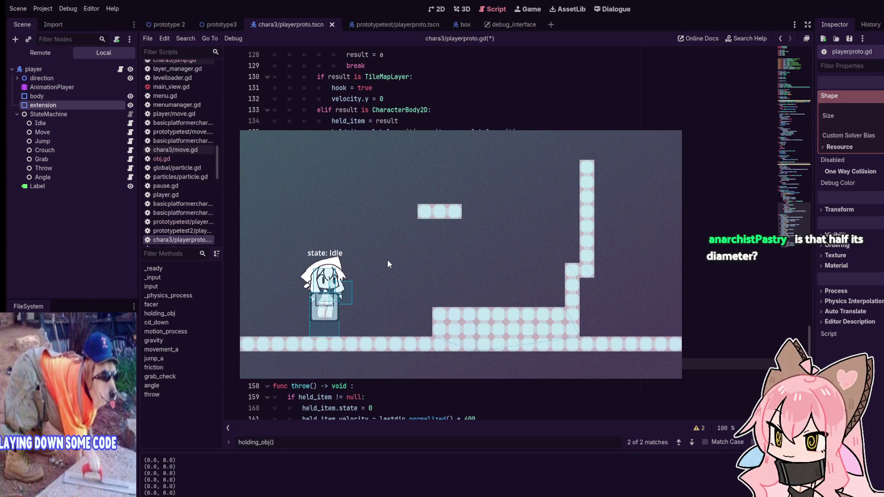
left_click(727, 186)
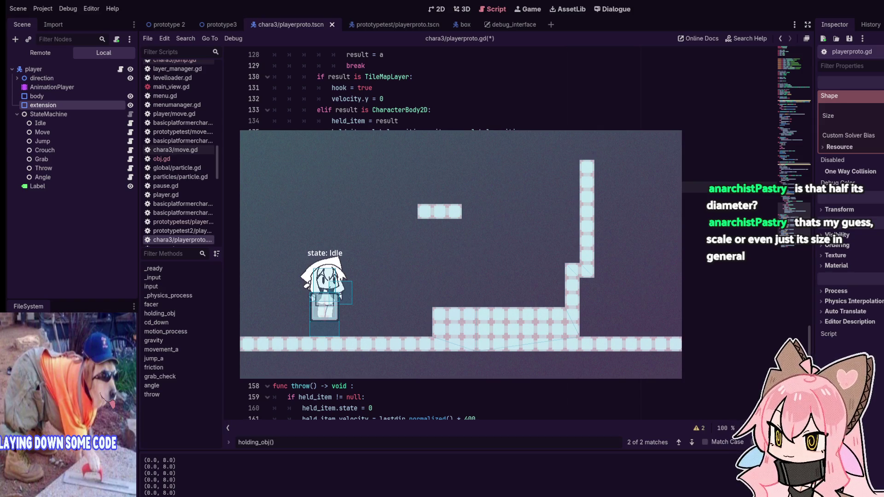
Stop the game and append *held_item.scale to the right-hold item_pos.position.y line 143
key("F8")
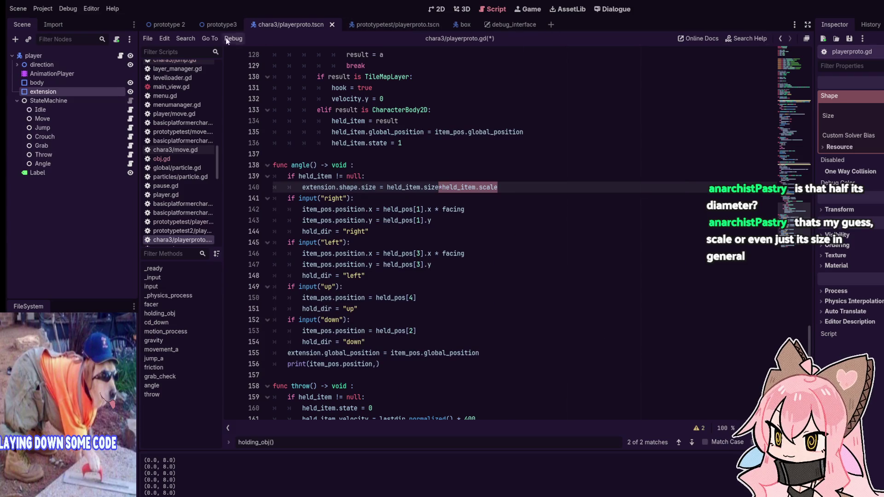
left_click(360, 88)
left_click(224, 25)
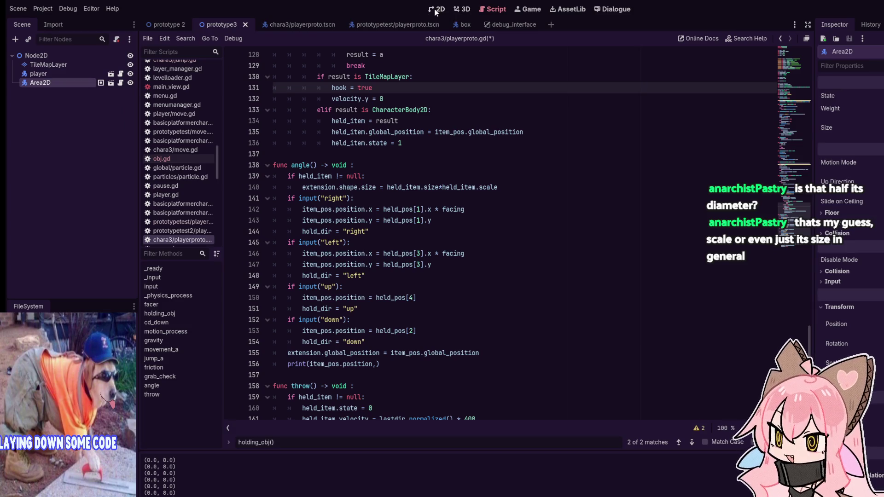
left_click(504, 220)
type("*held_item.scale")
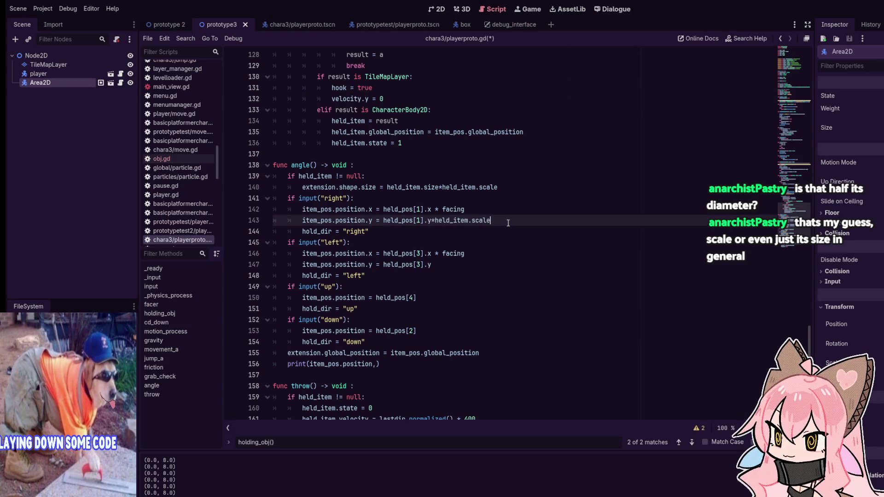
Add the same *held_item.scale multiplier to the left-hold line, save, and run the level
left_click(498, 265)
type("*held_item.scale")
left_click(486, 298)
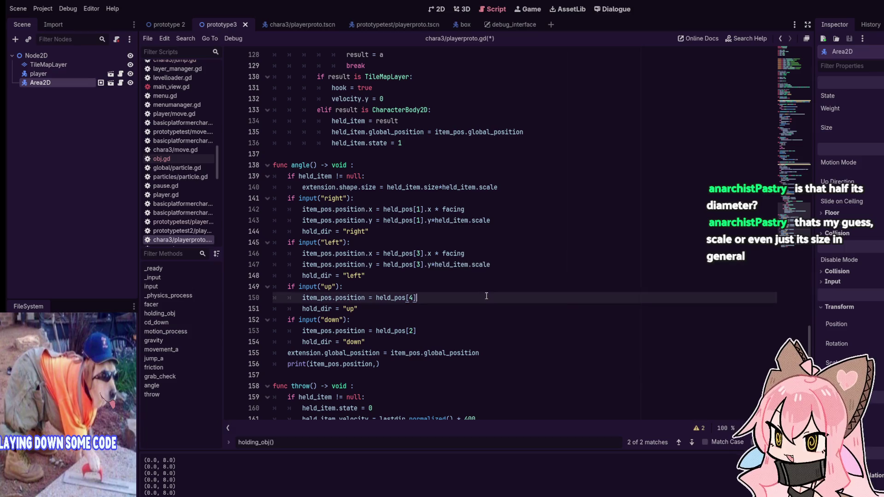
left_click(472, 320)
key("ctrl+s")
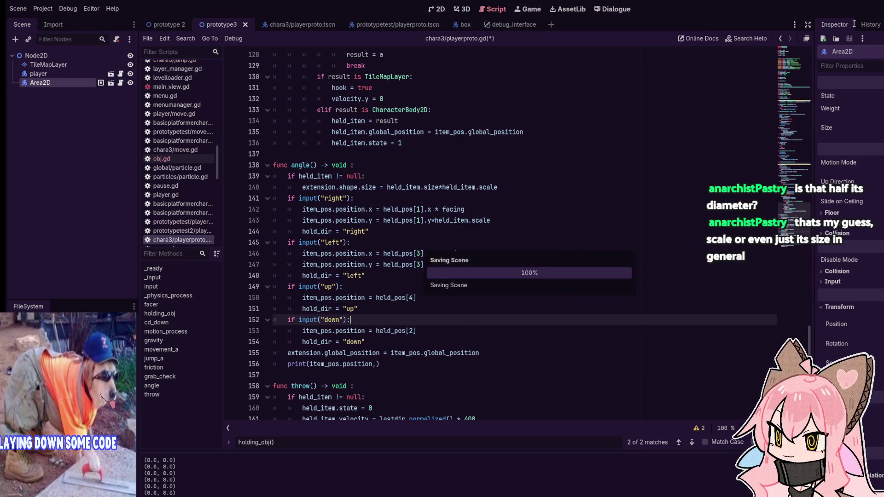
key("F5")
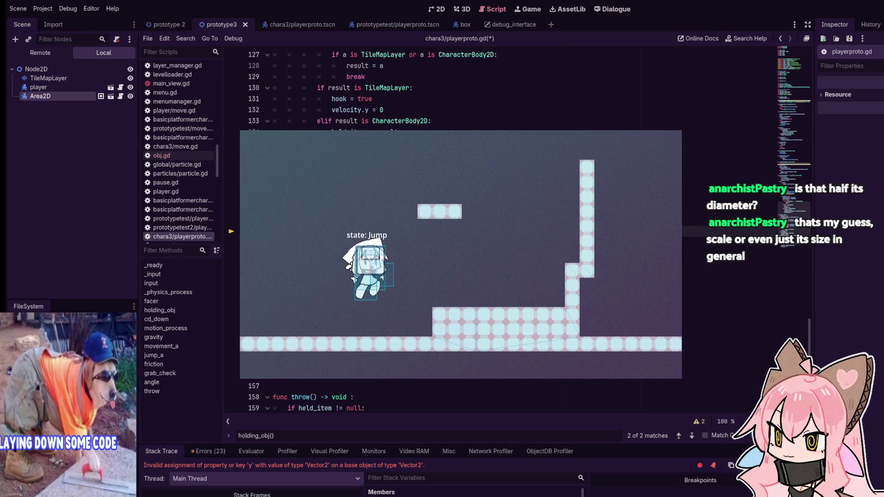
Stop the game, relaunch it and jump while holding the box to check the hold position
left_click(737, 275)
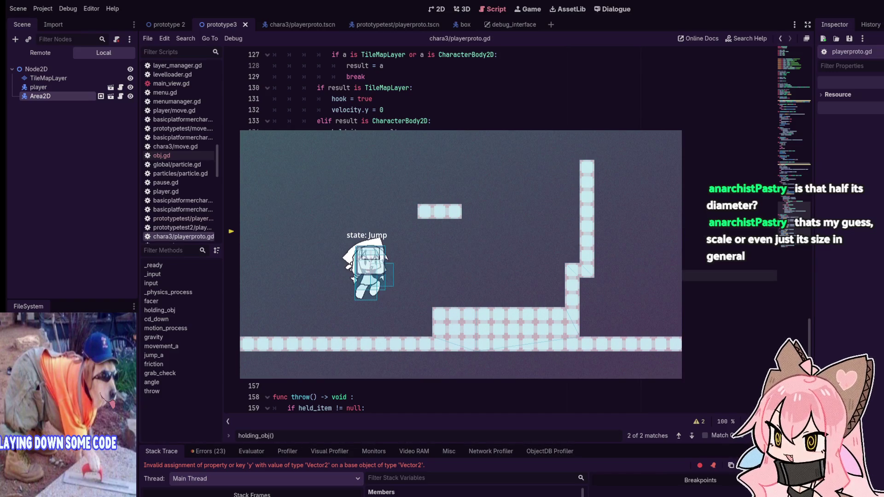
key("F8")
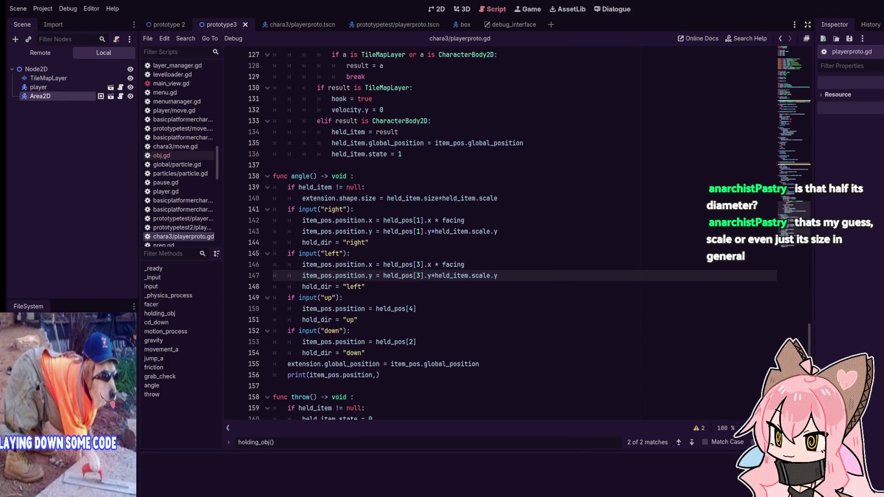
key("Left")
key("Up")
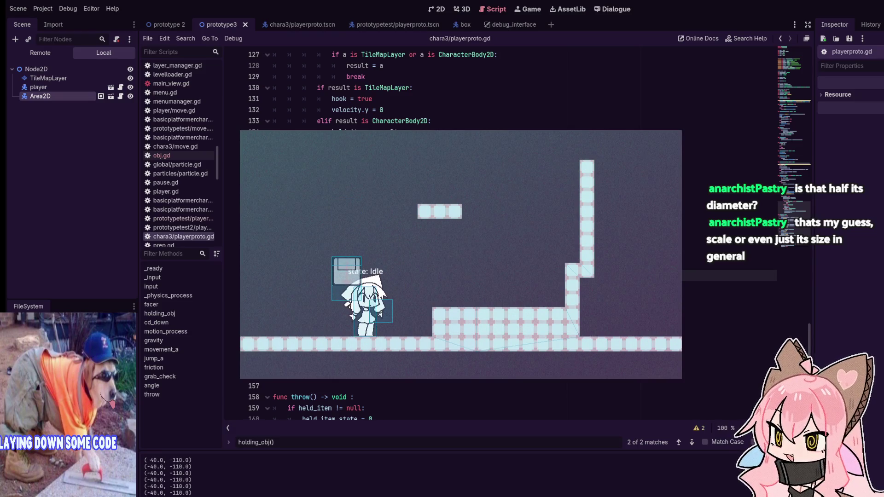
key("F8")
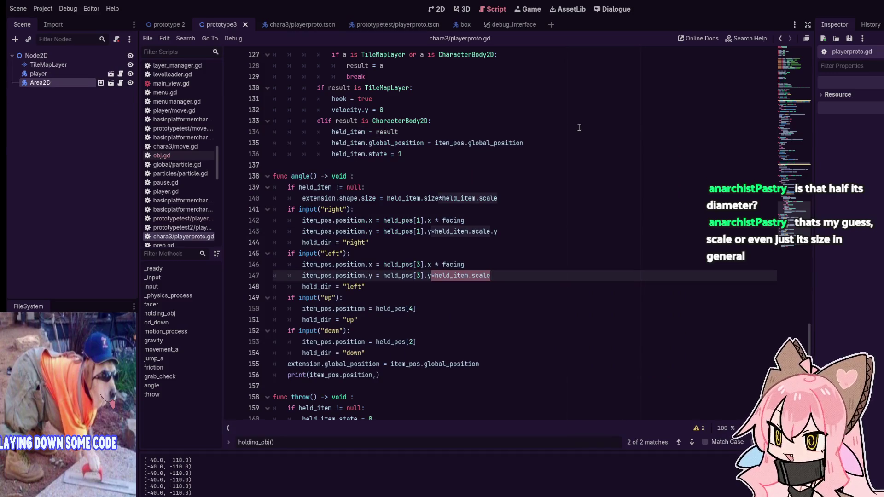
Delete '*held_item.scale' from the hold offsets on lines 147 and 143 and save the script
key("Up")
key("Up")
key("Up")
key("End")
key("BackSpace")
key("BackSpace")
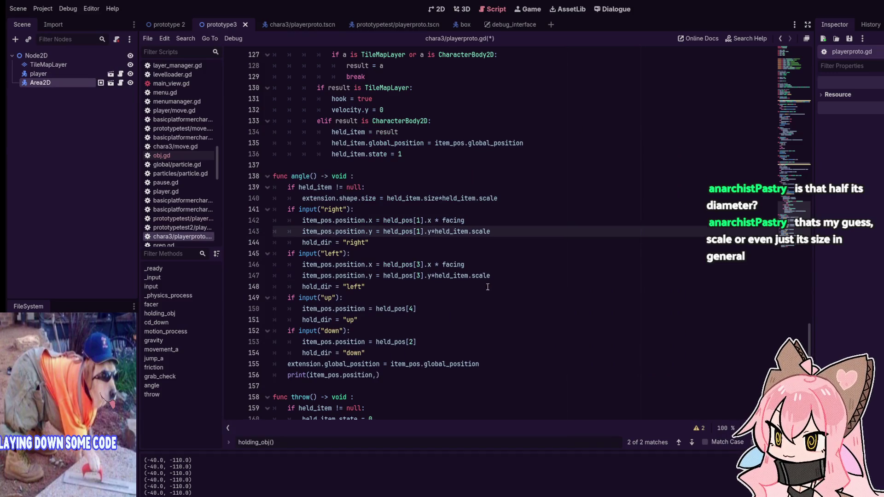
left_click_drag(505, 275, 428, 275)
key("BackSpace")
mouse_move(491, 231)
left_mouse_down()
mouse_move(421, 236)
mouse_move(431, 235)
left_mouse_up()
key("BackSpace")
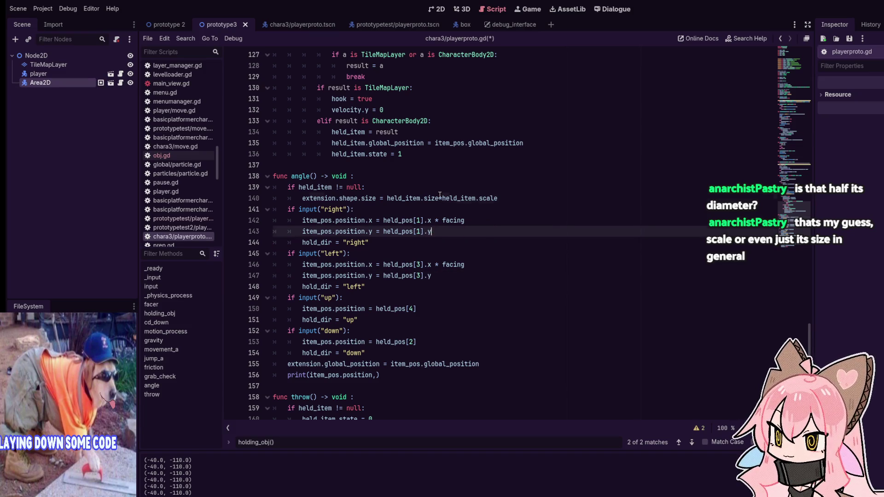
left_click(438, 198)
key("ctrl+s")
Copy held_item.global_position from line 135 for the print on line 156
left_click(375, 375)
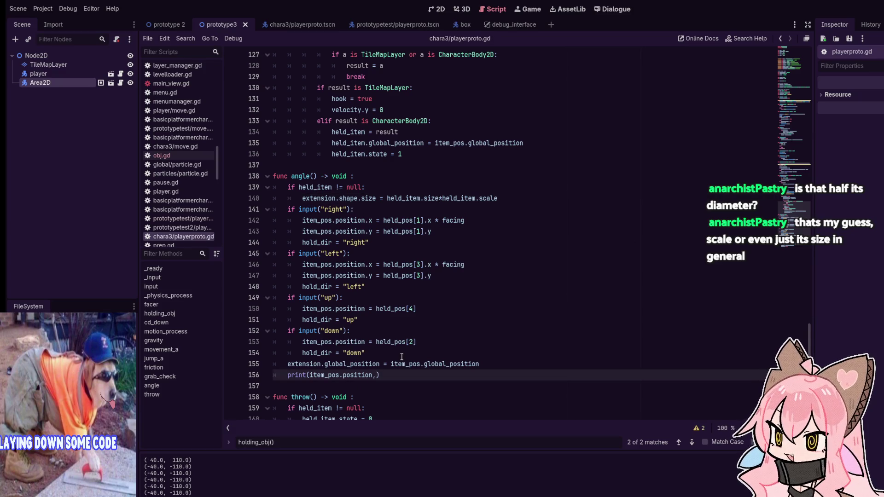
scroll(399, 223, "up", 1)
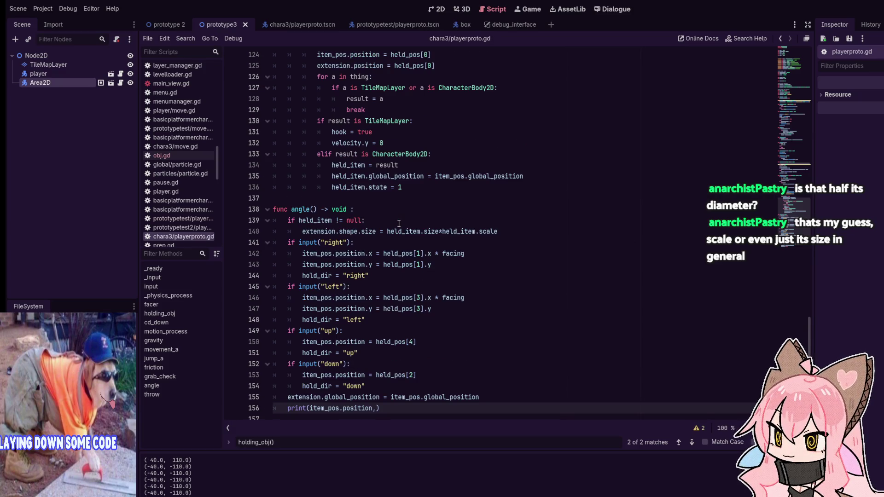
scroll(323, 175, "down", 1)
left_click_drag(332, 146, 425, 142)
key("ctrl+c")
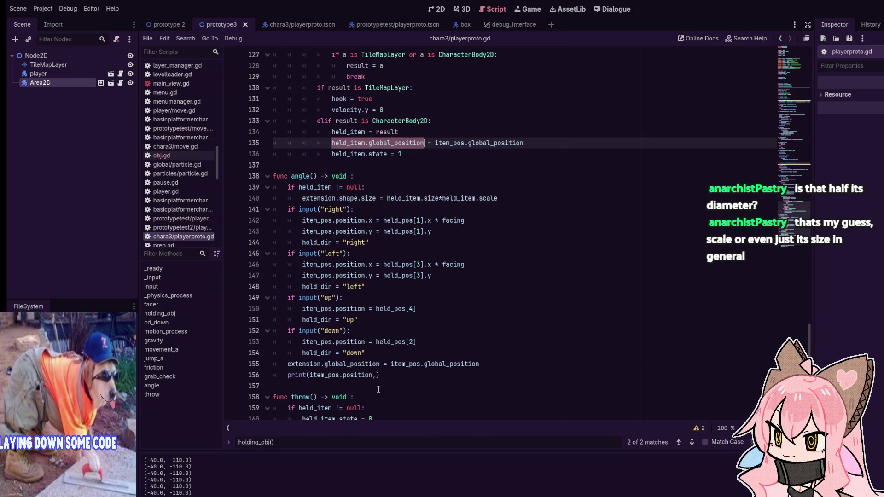
Print held_item.global_position alongside item_pos.global_position and save
left_click(377, 376)
key("ctrl+v")
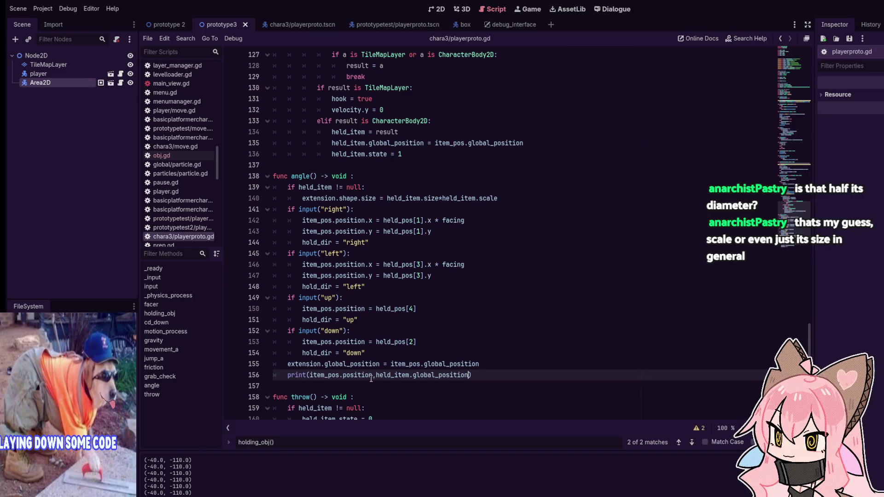
left_click(343, 375)
type("global_")
key("ctrl+s")
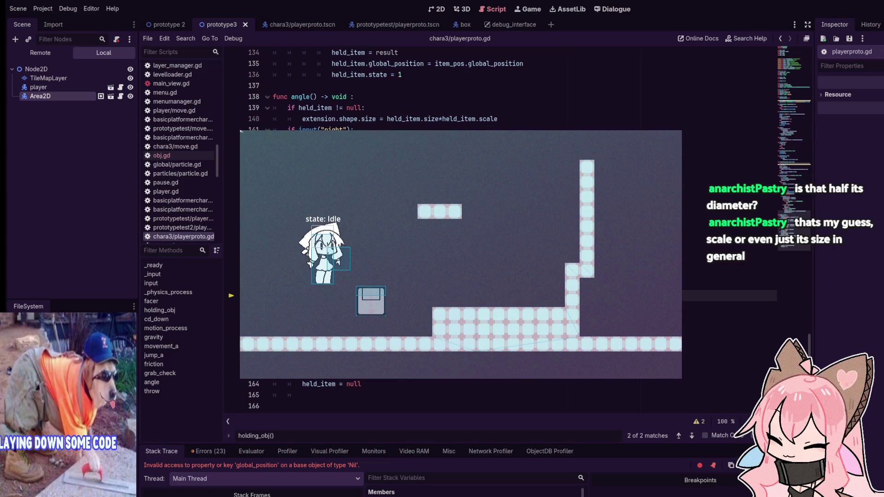
Move the print inside the held-item null check and rerun the game, jumping while carrying the box
key("ctrl+v")
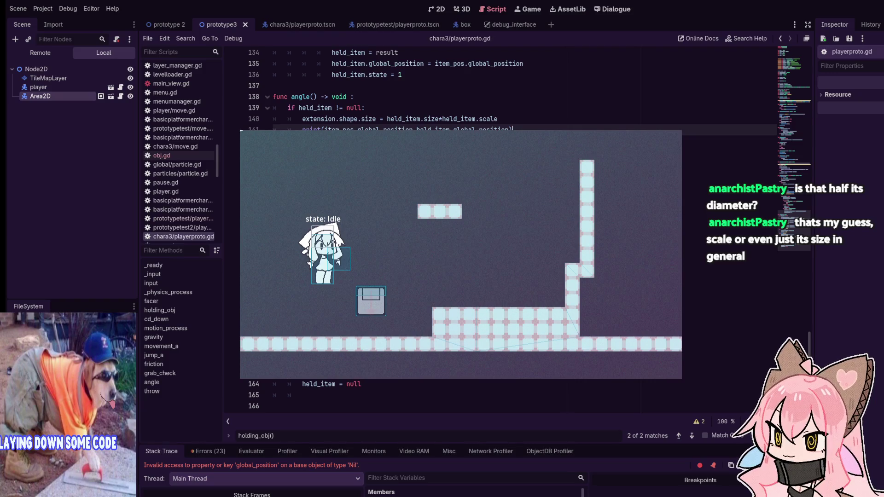
key("F8")
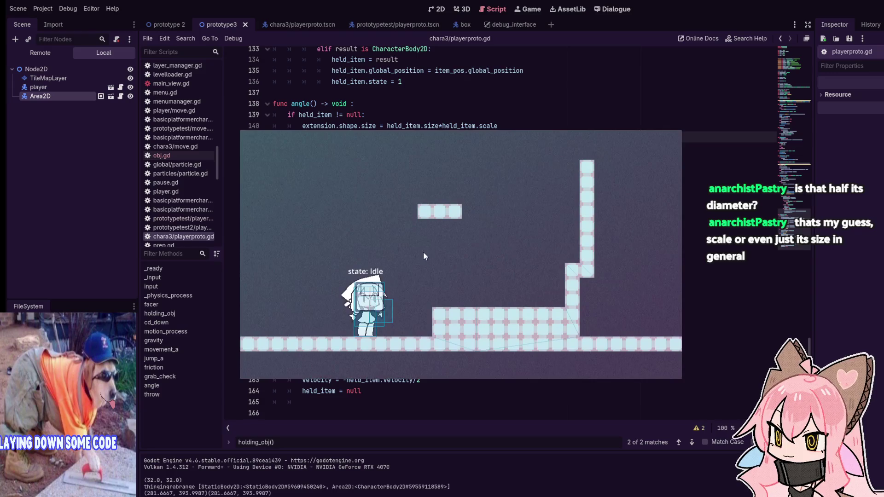
key("space")
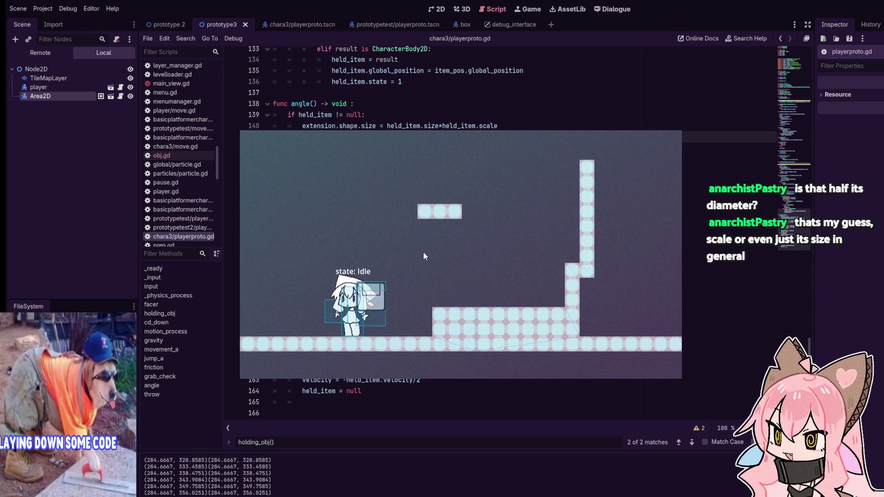
key("space")
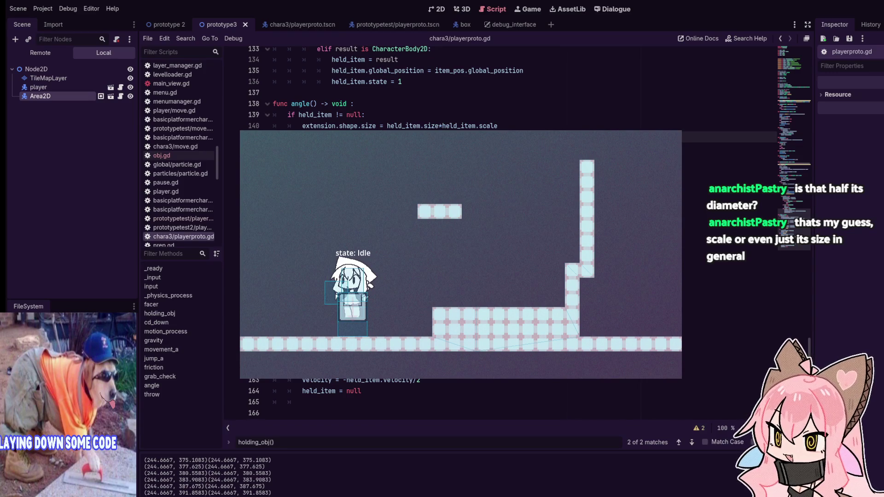
Open the box scene in the 2D view
left_click(458, 24)
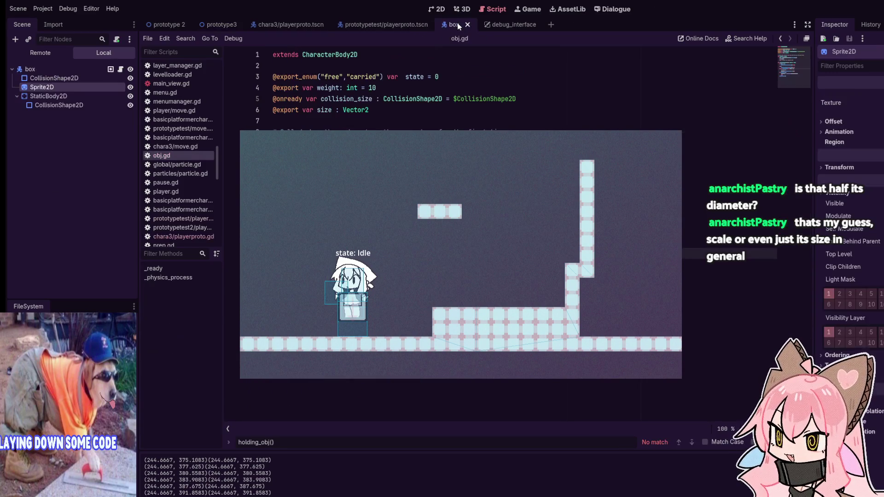
left_click(437, 9)
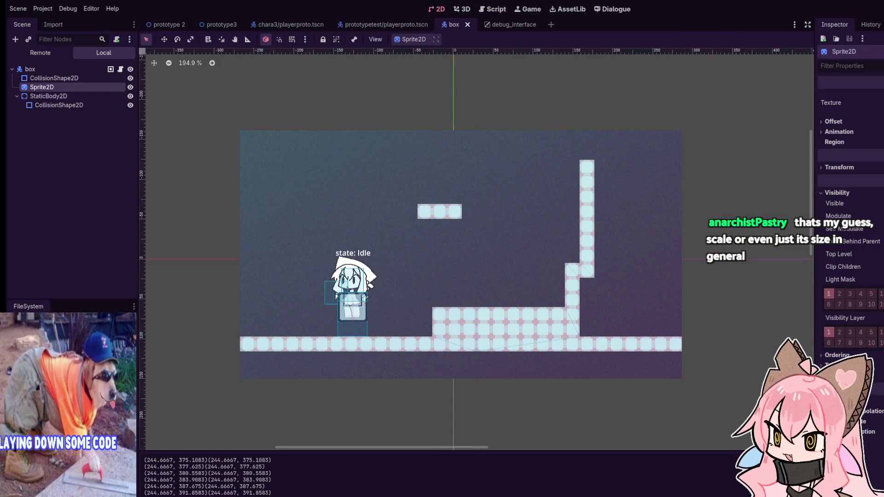
scroll(344, 387, "up", 15)
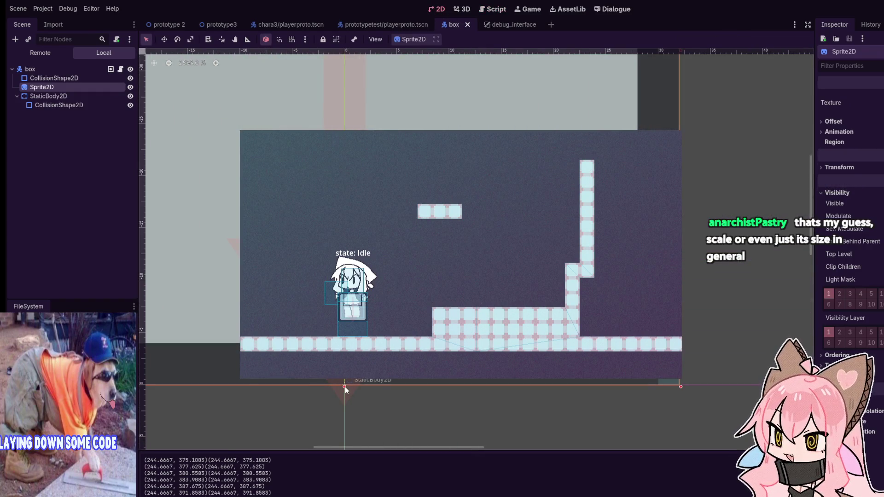
Move the box's CollisionShape2D, Sprite2D and StaticBody2D down 26 px together and save the box scene
scroll(344, 386, "down", 12)
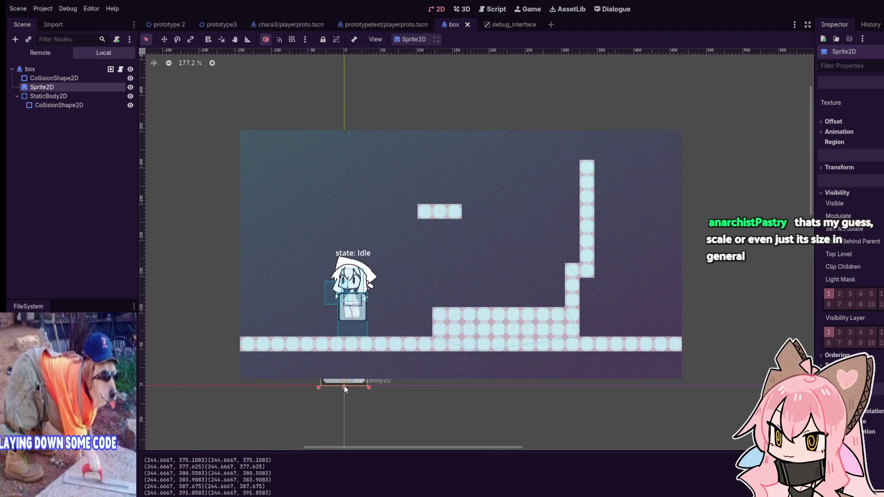
scroll(344, 386, "down", 20)
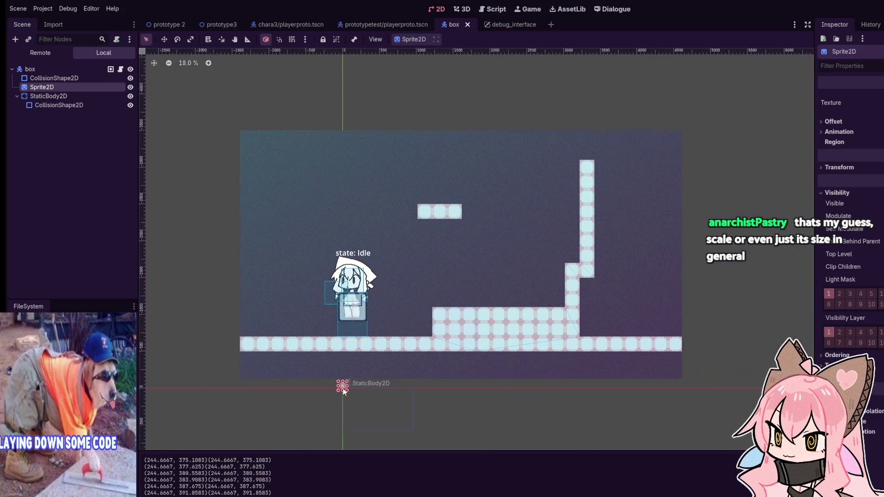
scroll(342, 388, "up", 20)
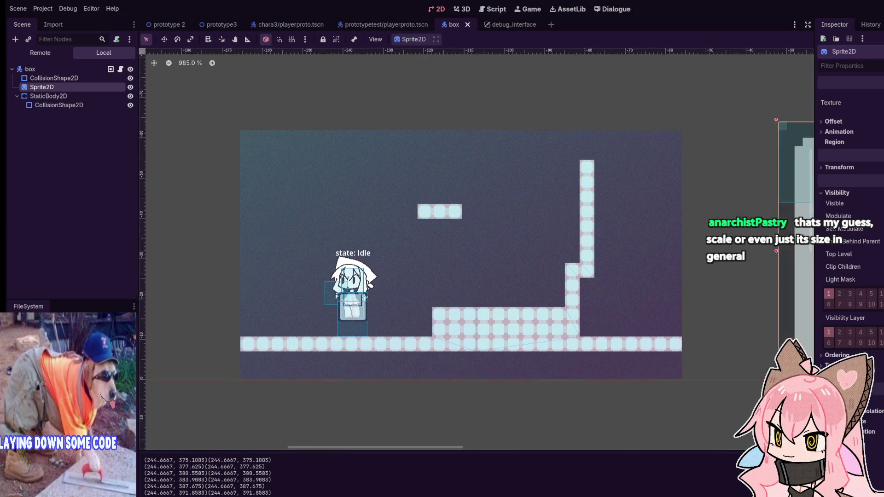
scroll(343, 388, "down", 2)
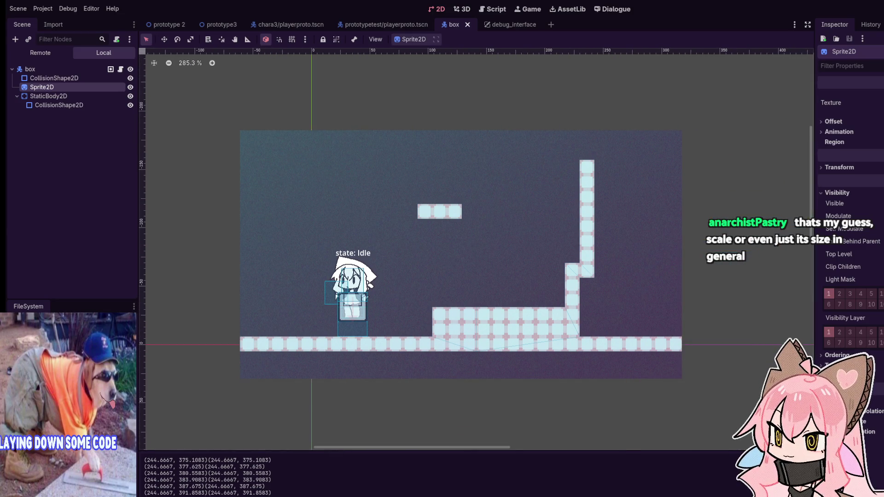
left_click(33, 96)
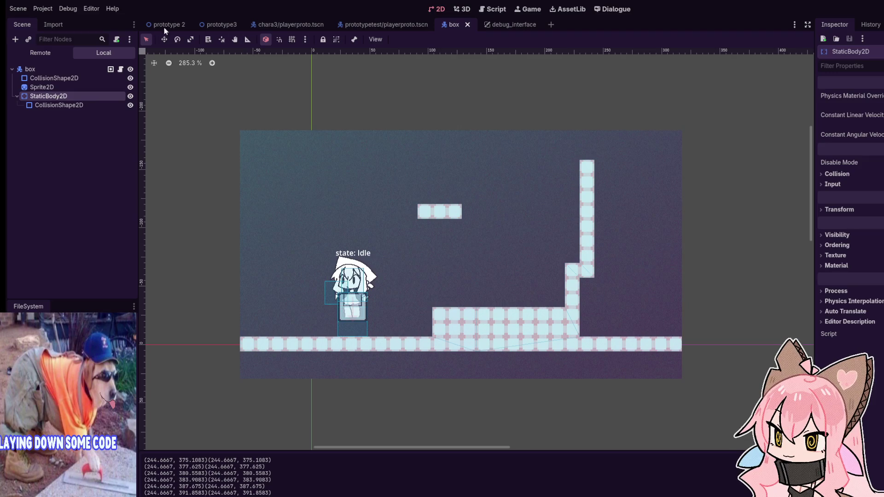
left_click(164, 40)
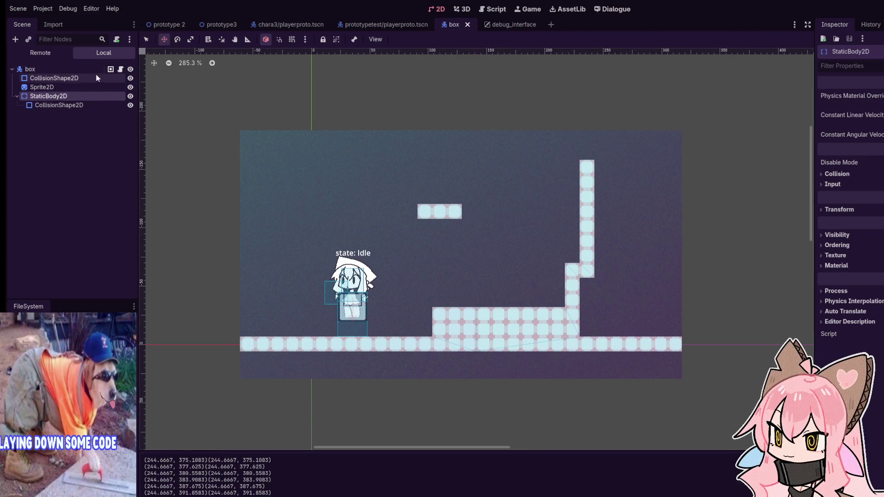
left_click(55, 78)
left_click(48, 96, "shift")
key("shift+Down")
key("shift+Down")
key("shift+Down")
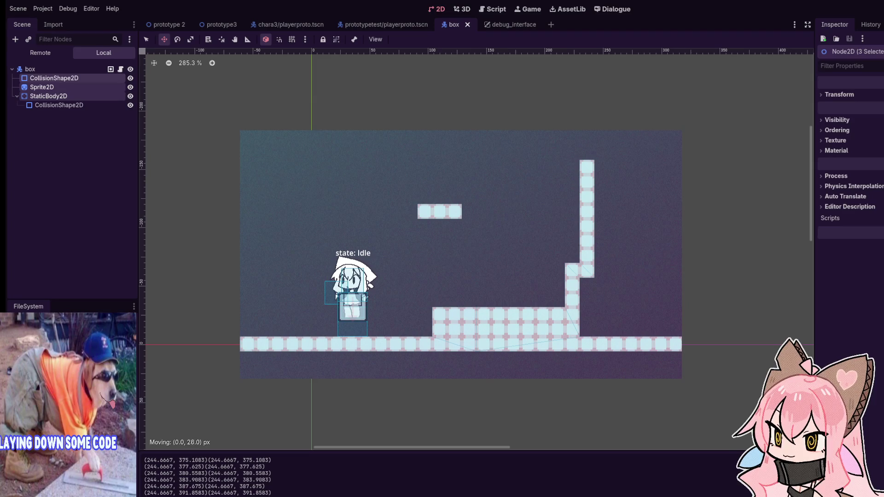
key("shift+Down")
key("ctrl+s")
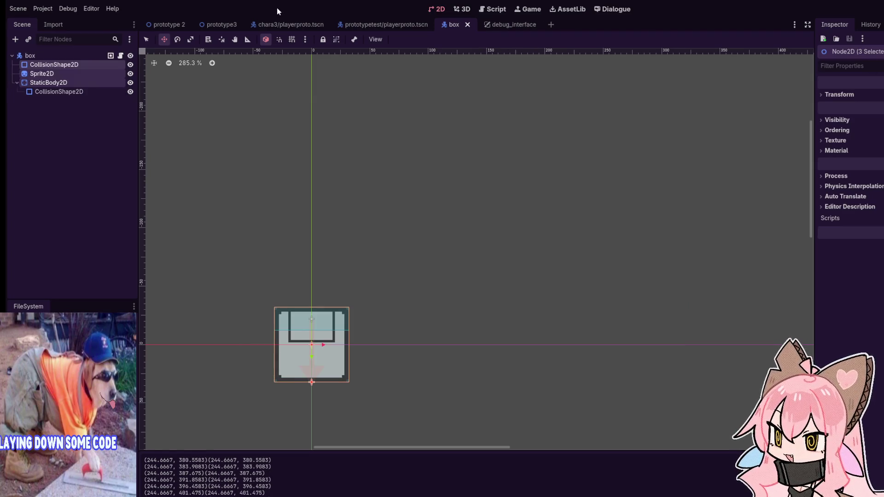
left_click(223, 25)
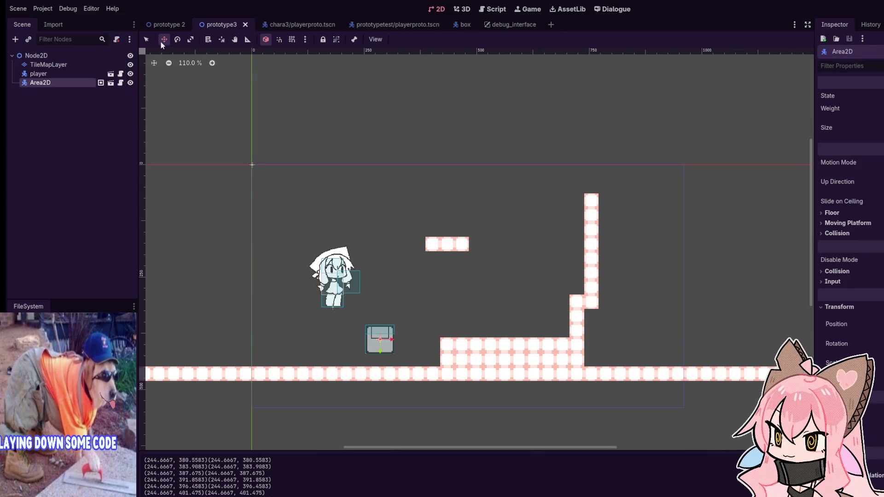
Comment out the print on line 141 of playerproto.gd and rerun the game
left_click(481, 9)
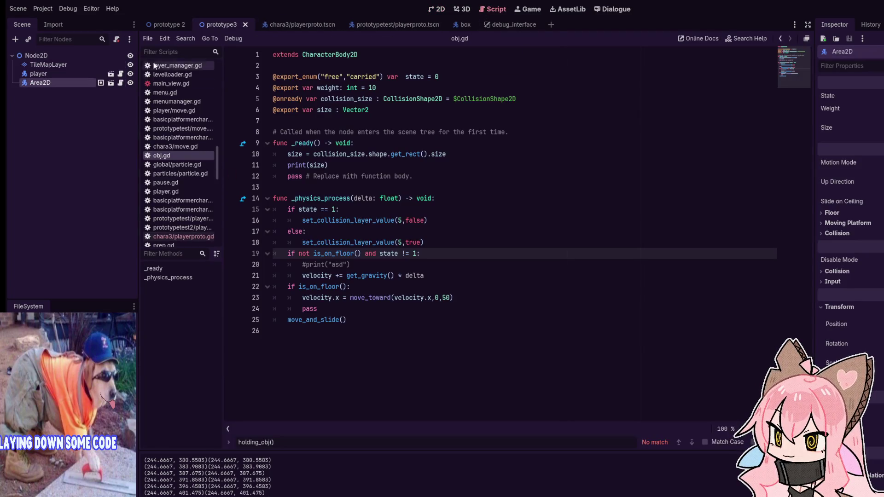
left_click(303, 24)
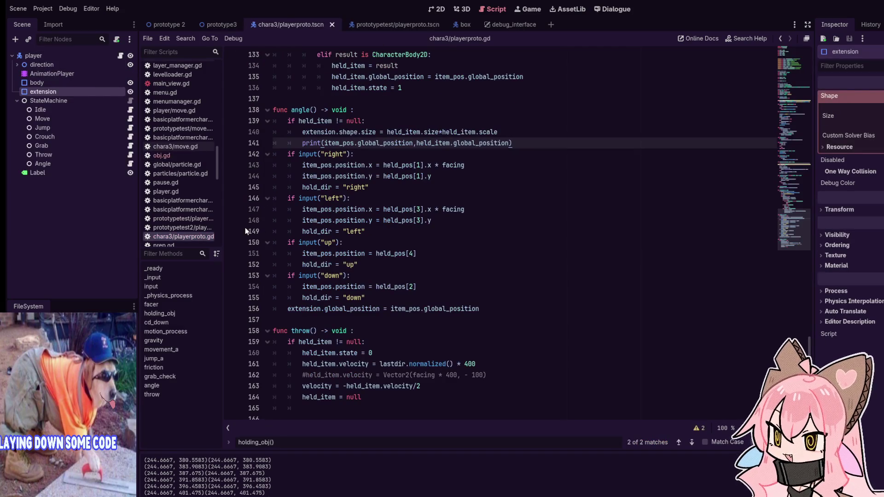
key("Home")
type("#")
key("F5")
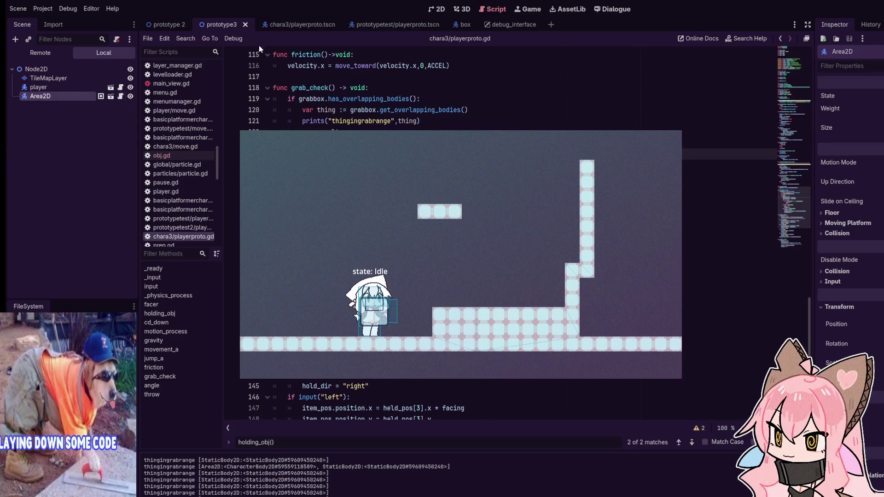
Open the player's Throw state script, throw.gd
left_click(274, 27)
left_click(131, 168)
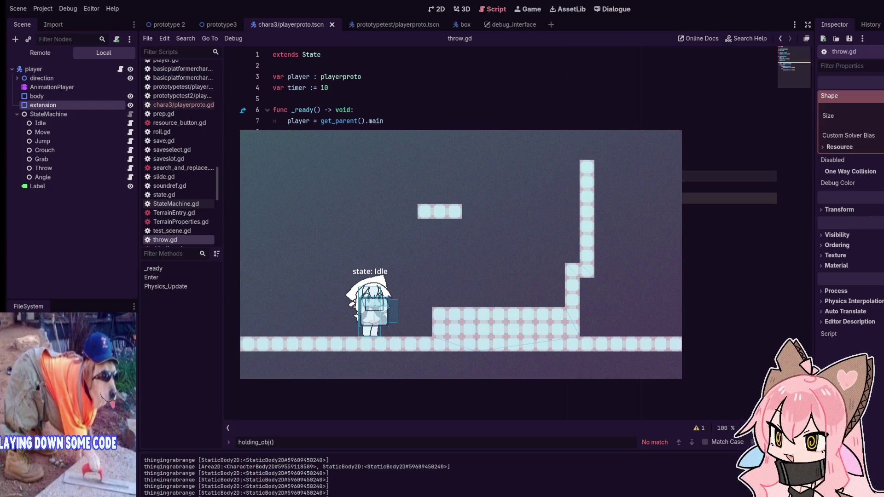
key("Return")
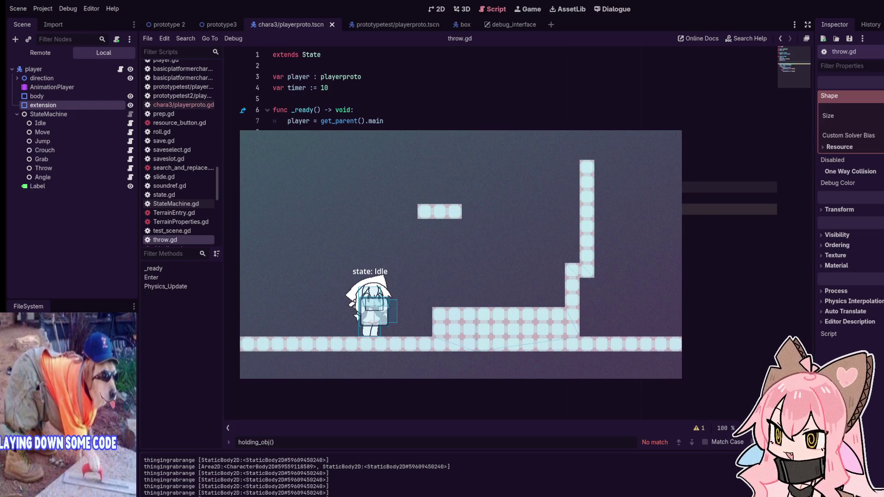
Undo the edit causing the undeclared held_pos error in throw.gd and save it
key("Return")
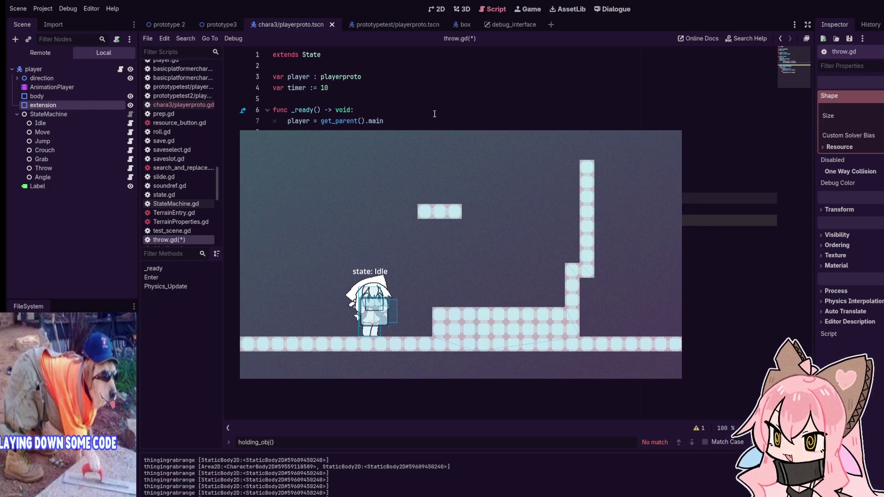
key("Up")
key("Down")
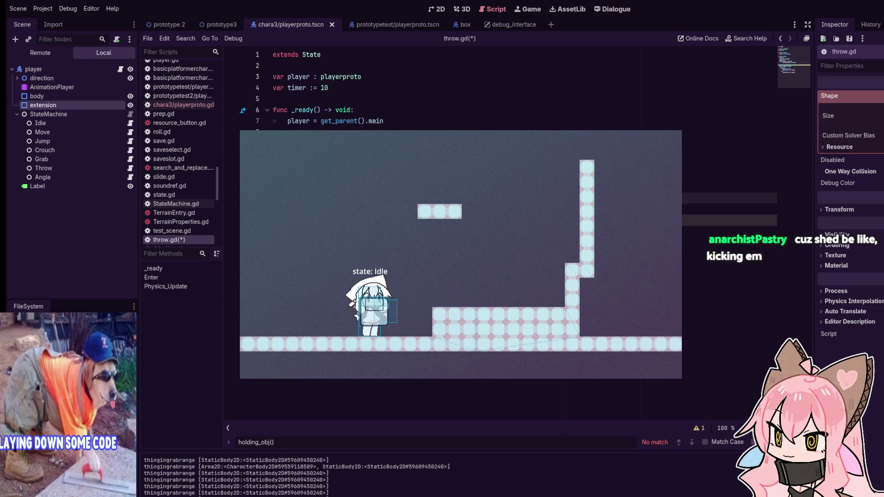
key("Up")
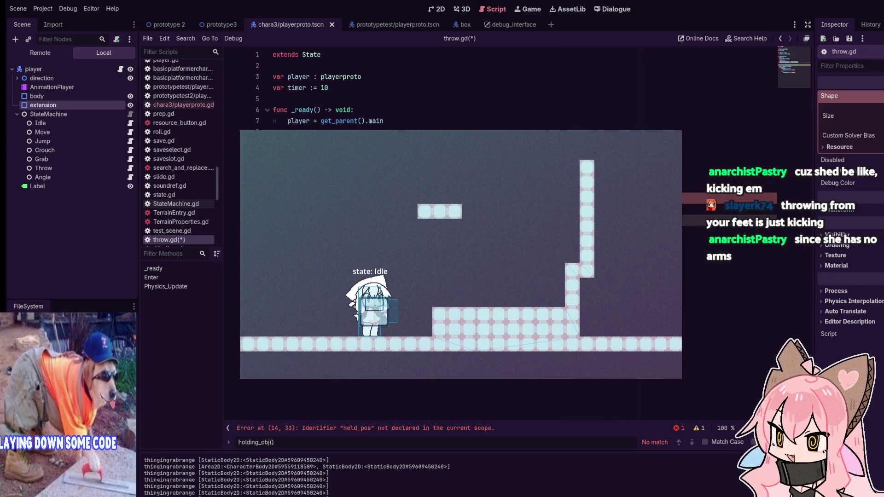
key("ctrl+z")
key("ctrl+s")
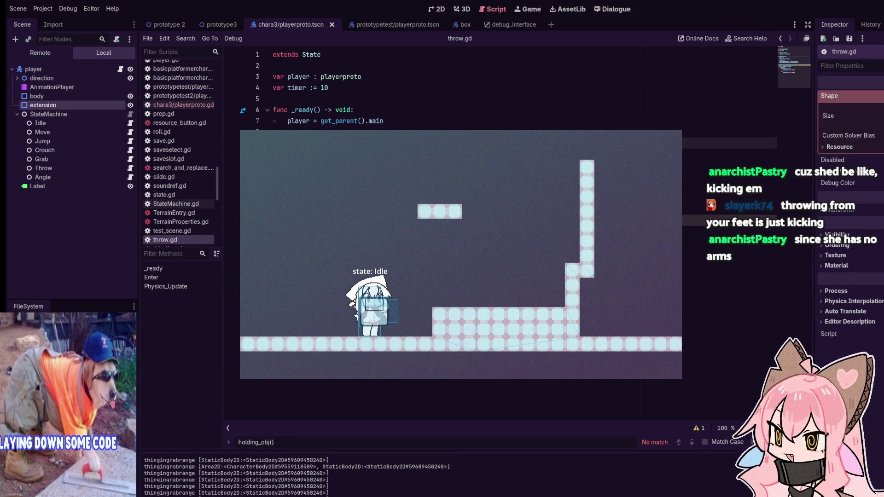
Playtest jumping with the box, walking, and jumping onto the raised platform and toward the wall
key("space")
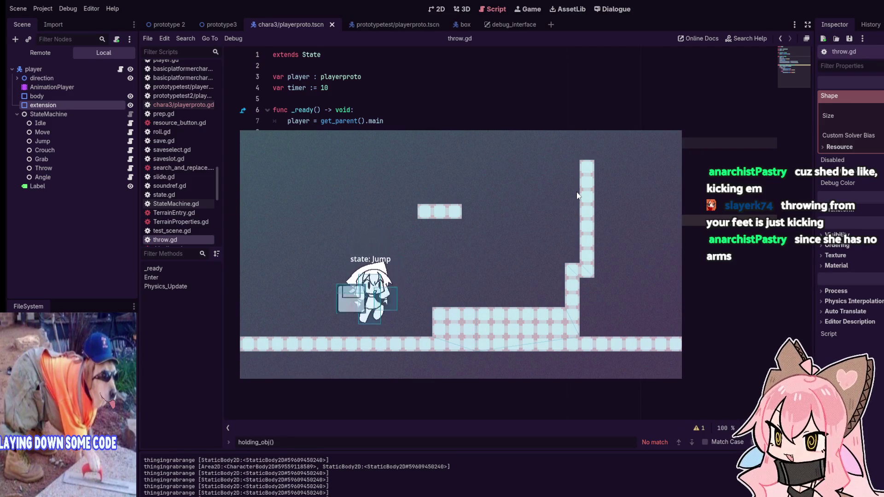
key("space")
key("Right")
key("Left")
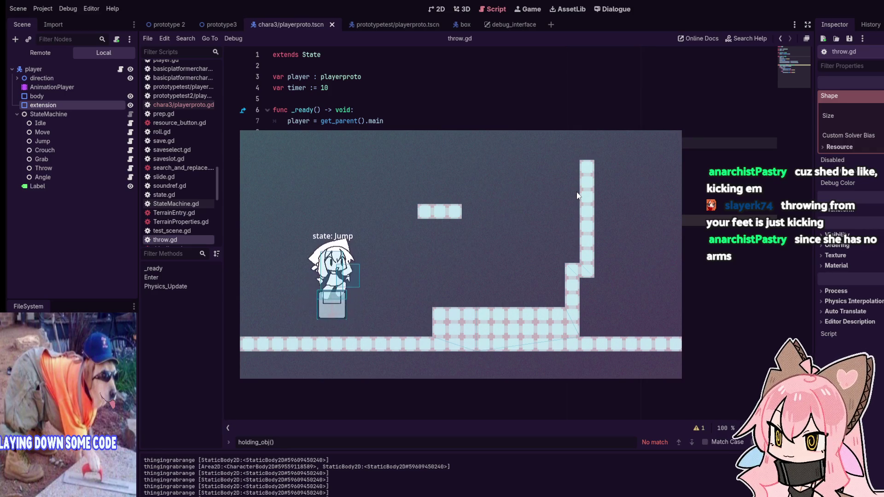
key("Right")
key("Right")
key("space")
key("Left")
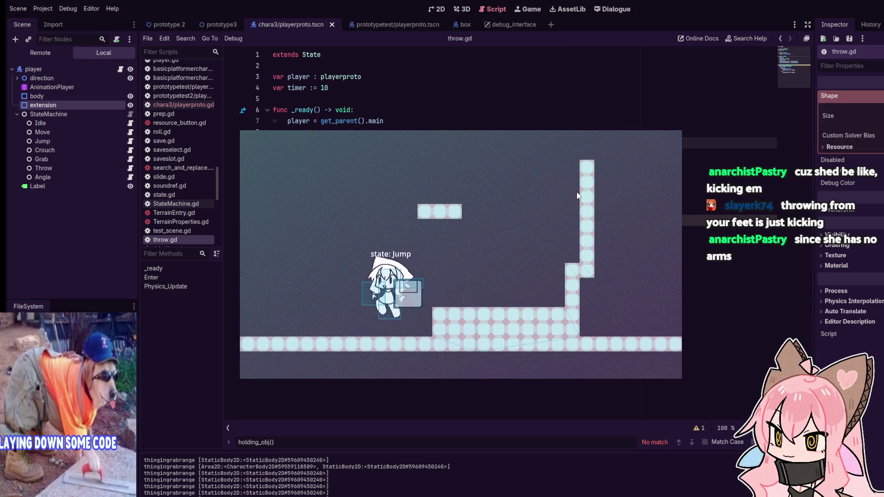
key("Right")
key("space")
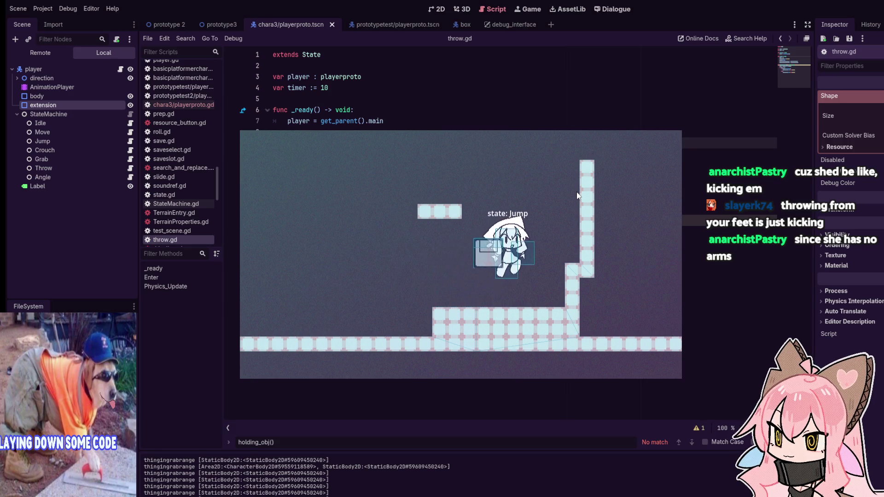
key("Left")
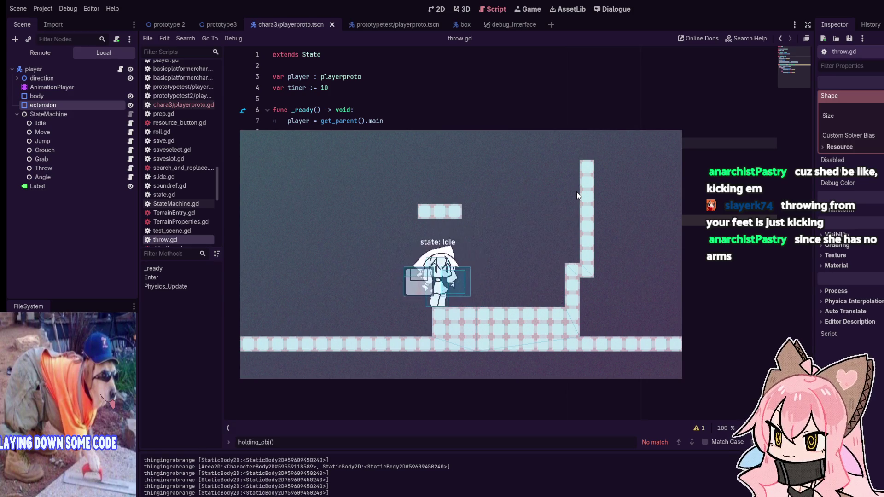
key("Left")
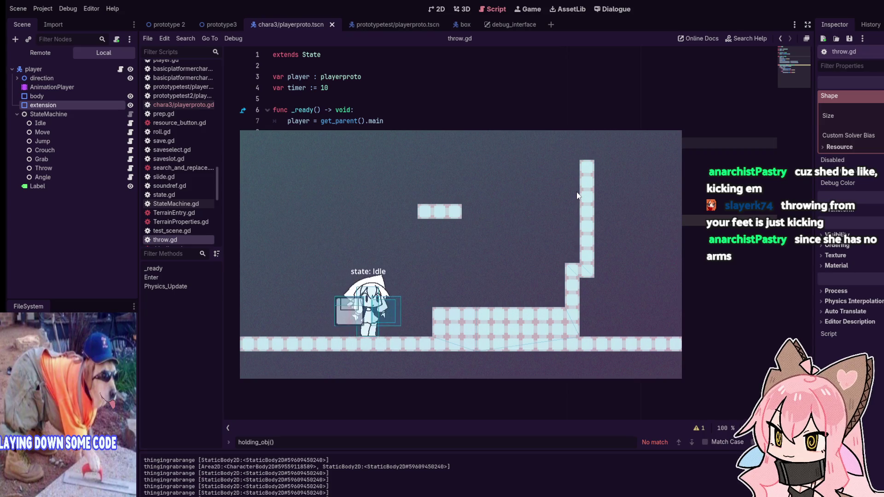
Hop onto and off the box, push it, then walk back and pick it up
key("space")
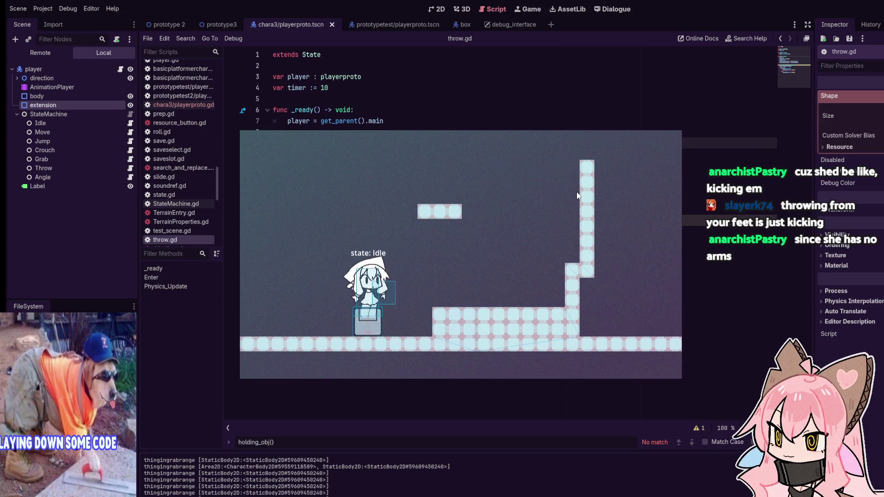
key("Left")
key("Right")
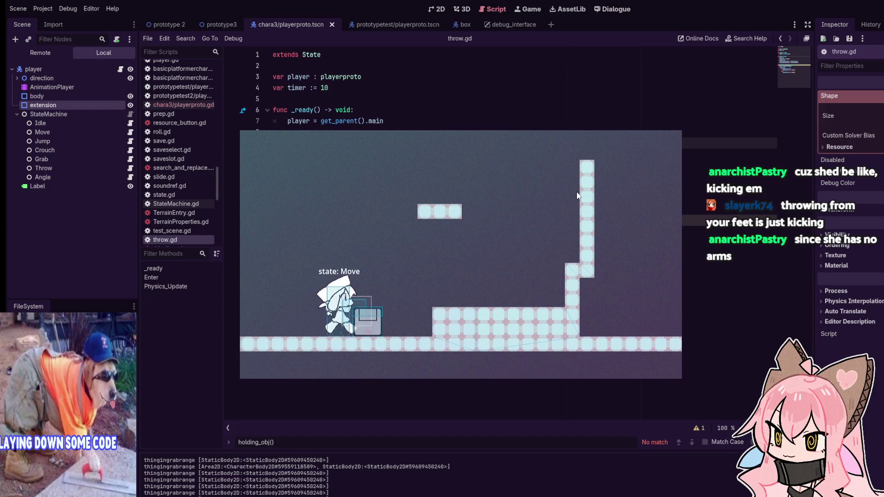
key("space")
key("Left")
key("Right")
key("space")
key("space")
key("Left")
key("Right")
key("x")
Jump and throw the box beneath, jump onto it, then crouch and grab it again
key("space")
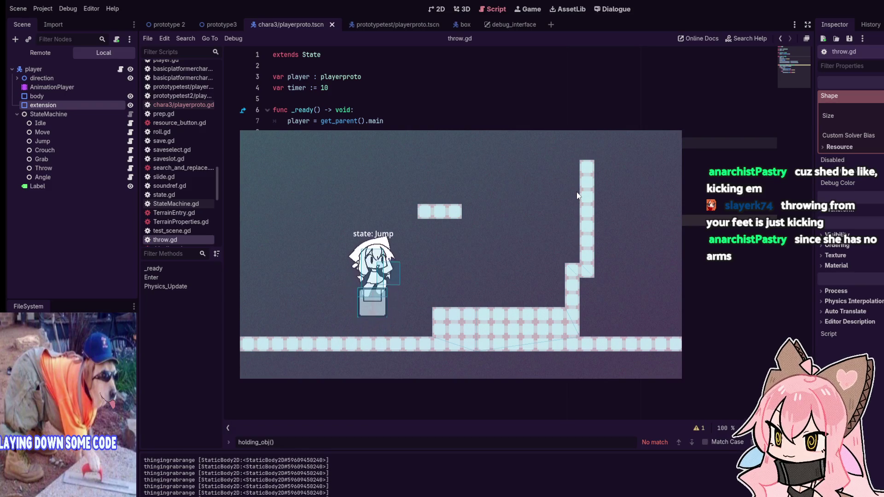
key("x")
key("space")
key("Left")
key("Right")
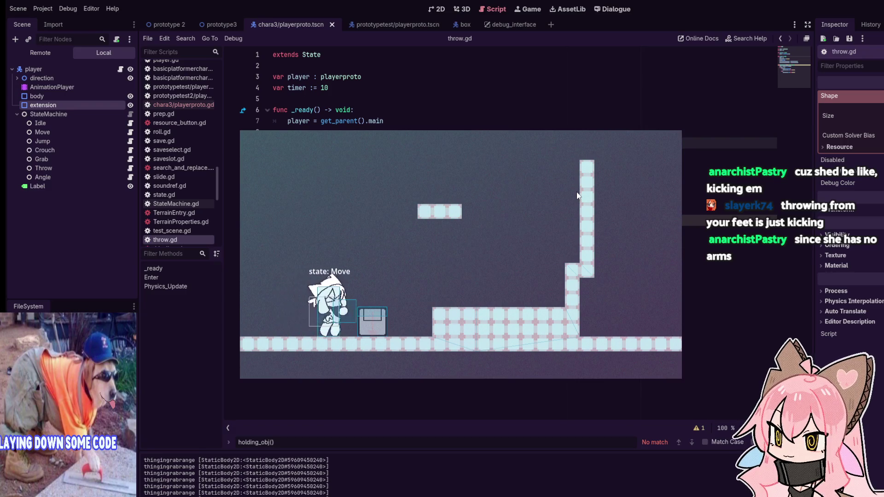
key("space")
key("space")
key("x")
key("Left")
key("Down")
key("space")
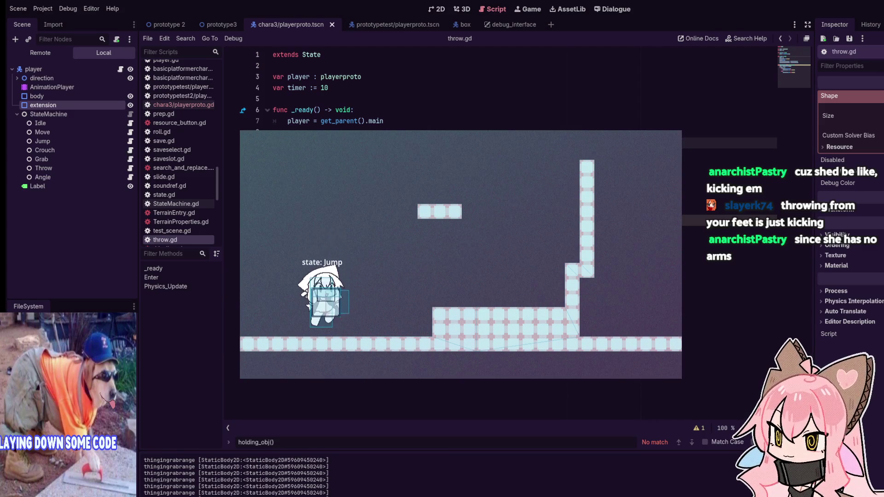
left_click(121, 69)
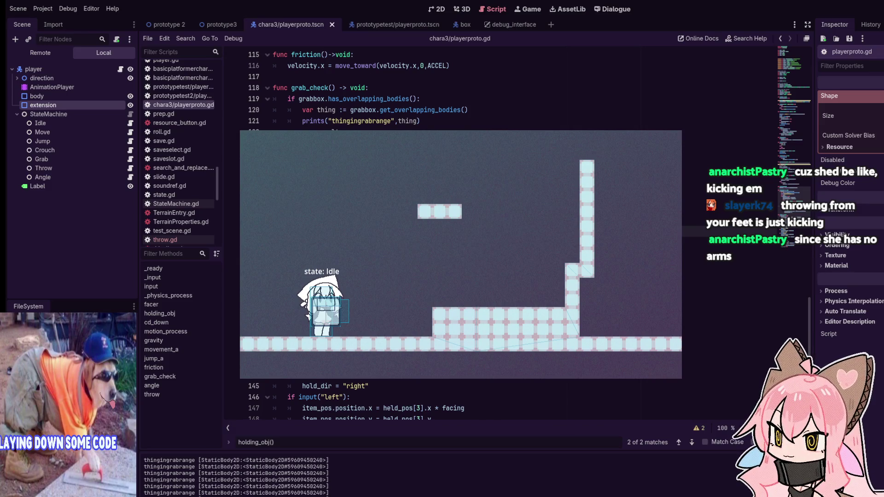
Scroll through playerproto.gd's grab_check code and glance at the Idle state script
scroll(415, 92, "down", 2)
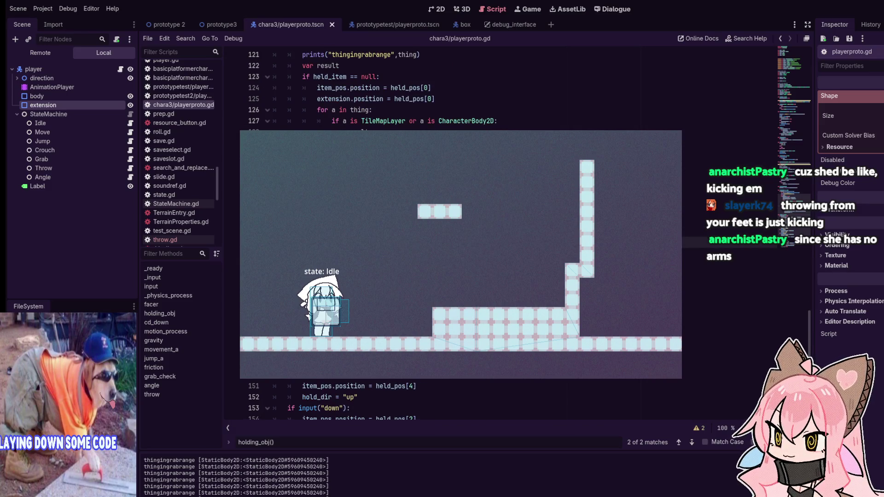
scroll(414, 92, "up", 20)
scroll(414, 92, "up", 3)
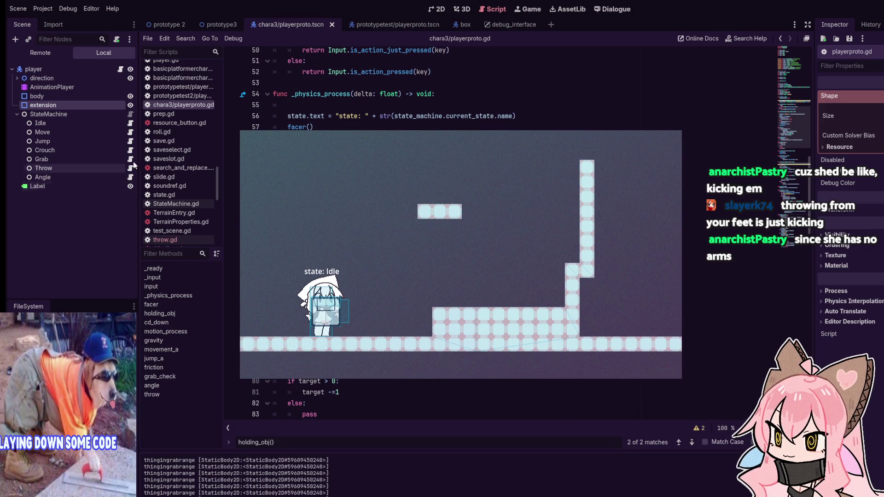
left_click(131, 123)
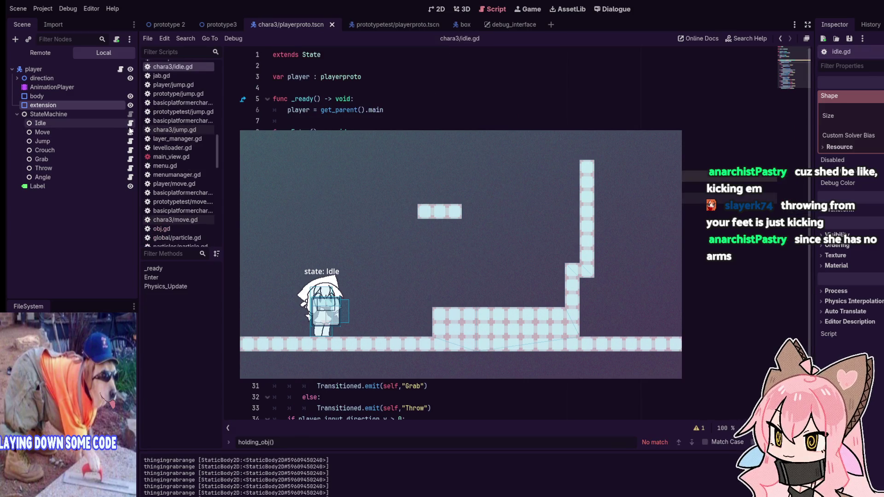
left_click(120, 69)
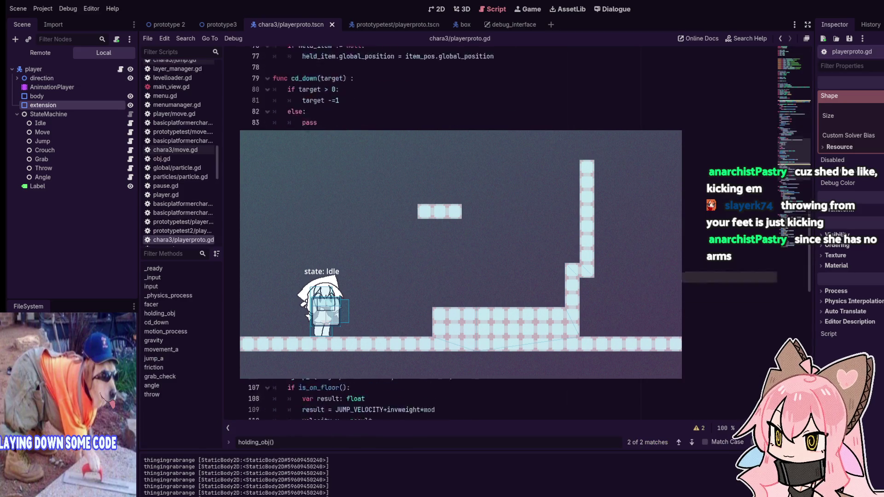
scroll(460, 230, "down", 3)
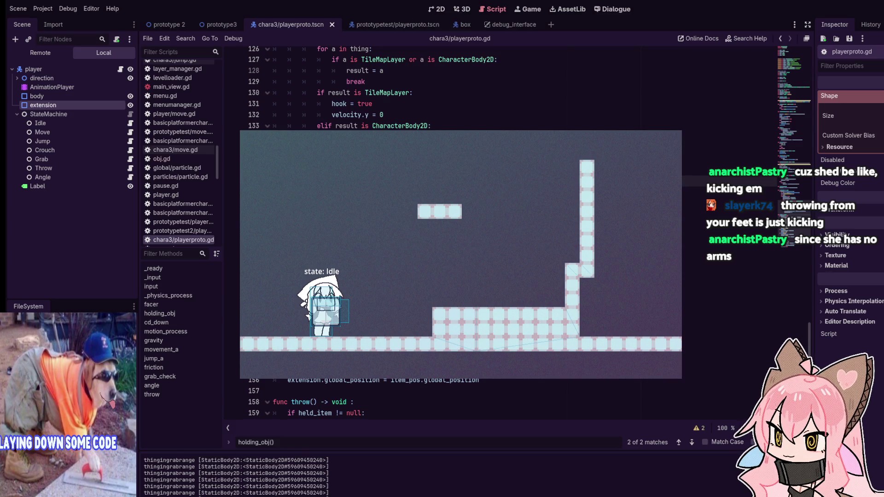
Search the player script for angle(), then throw the box right and pick it back up in-game
key("ctrl+f")
type("angle()")
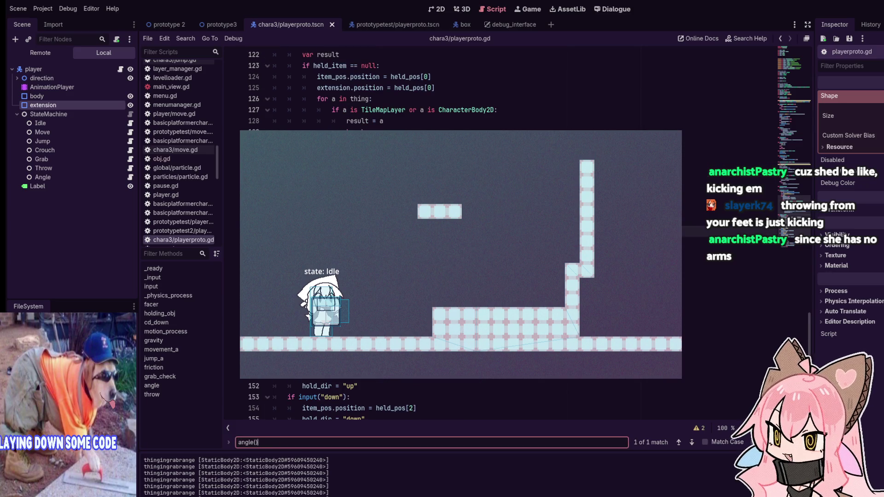
left_click(576, 181)
key("x")
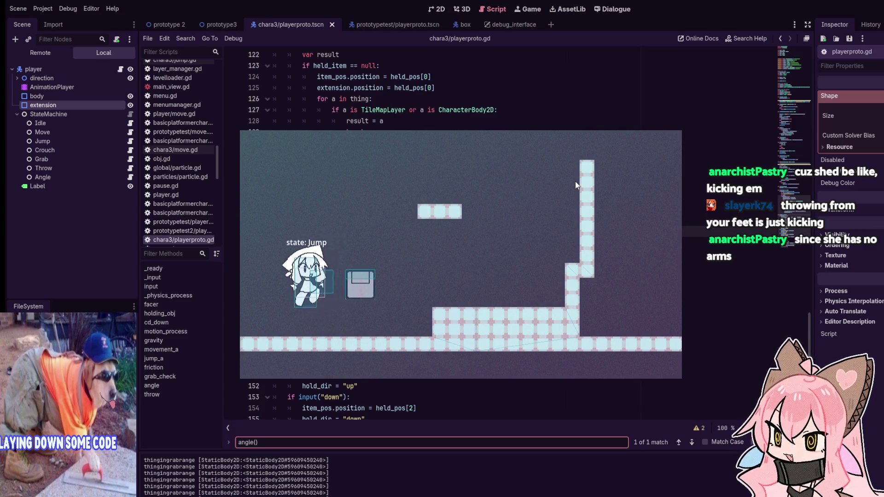
key("Right")
key("x")
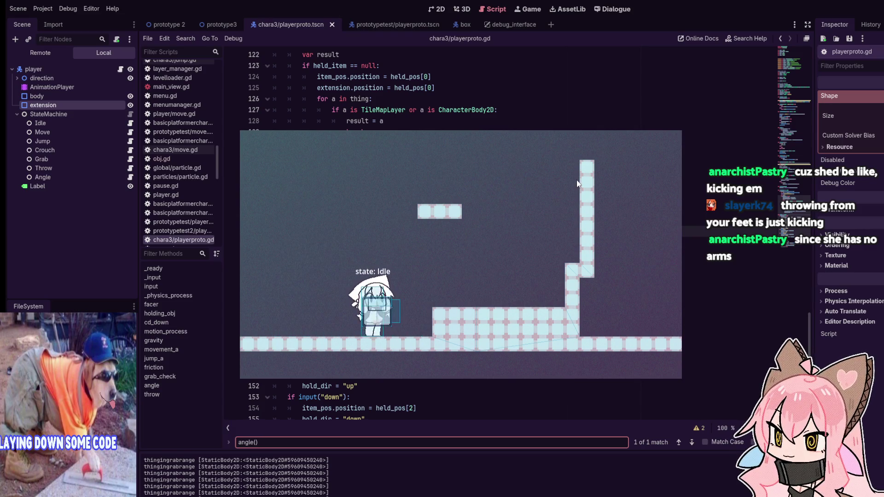
key("Left")
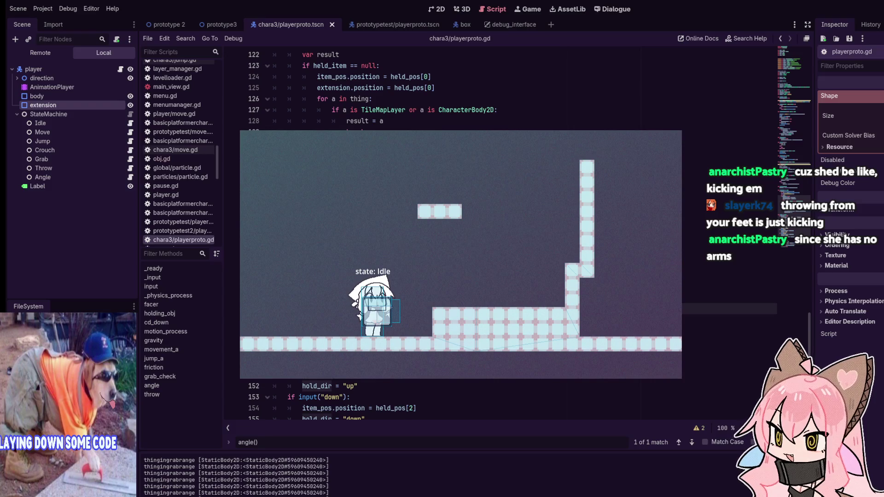
Insert a new line in grab_check near line 125 of the player script
scroll(460, 92, "up", 2)
left_click(700, 153)
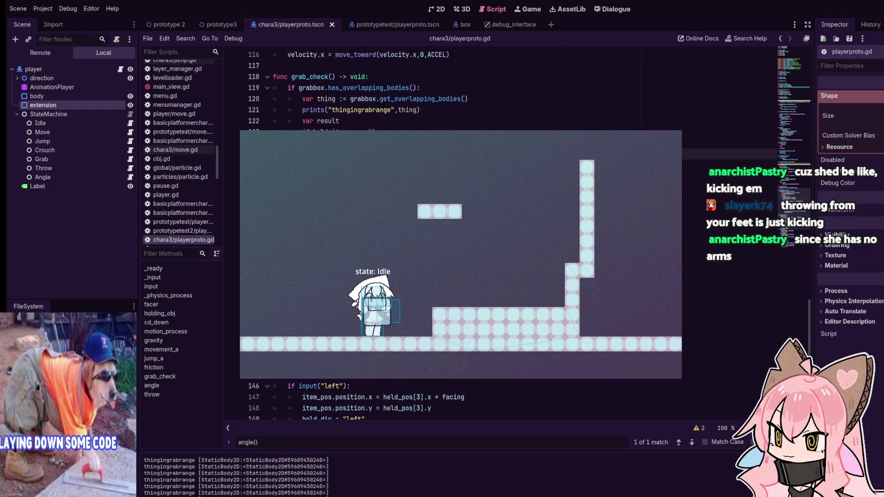
key("Return")
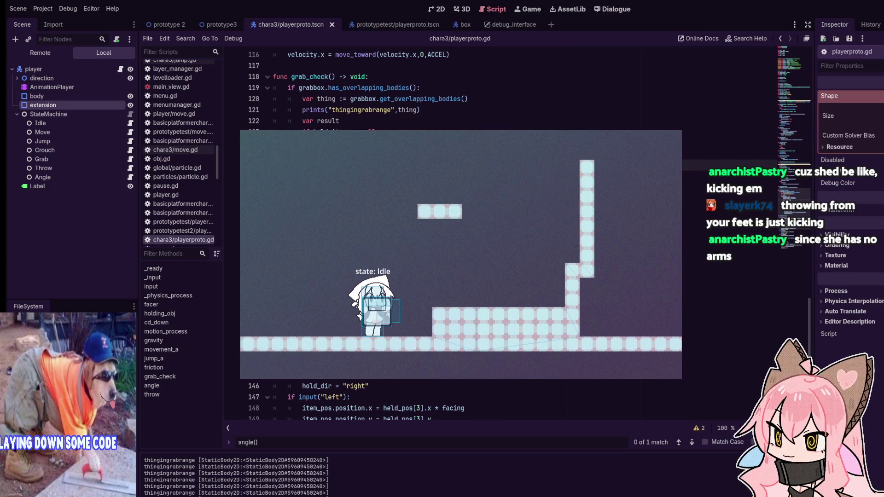
left_click(131, 168)
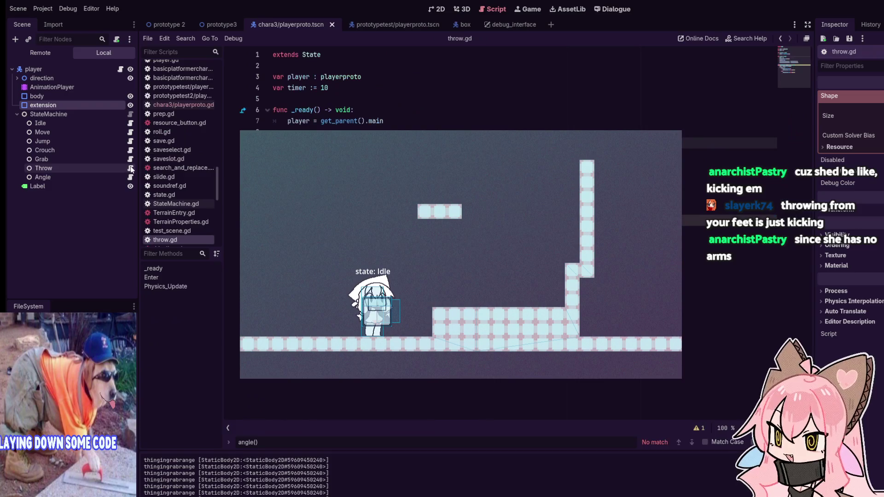
left_click(120, 69)
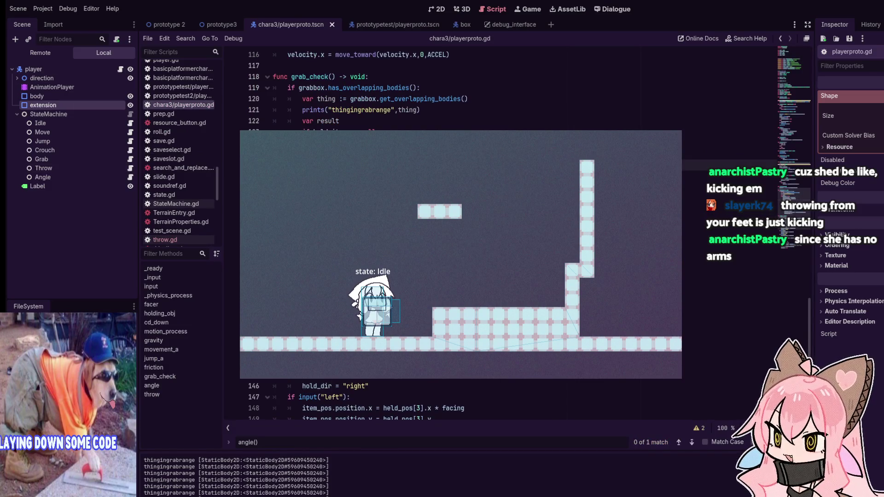
Paste code lines into grab_check around line 139, undoing and redoing the edit
key("Up")
key("Up")
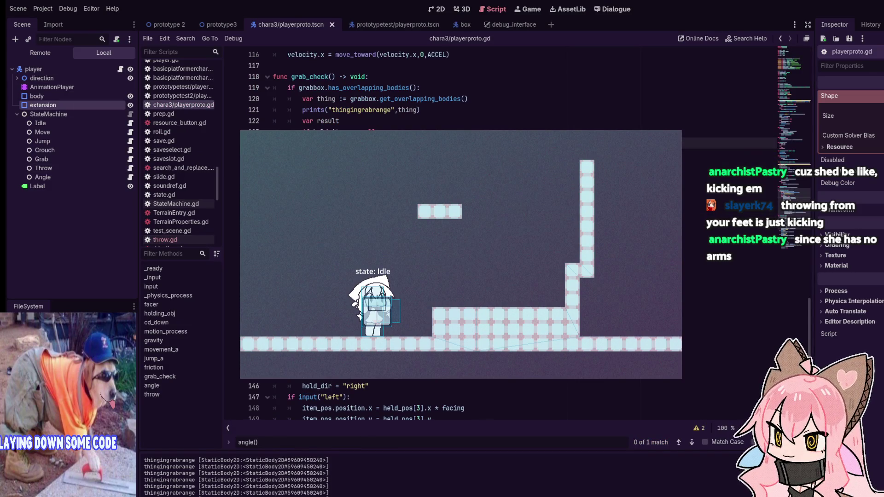
left_click(729, 309)
key("ctrl+v")
key("ctrl+z")
key("ctrl+shift+z")
key("ctrl+z")
key("ctrl+shift+z")
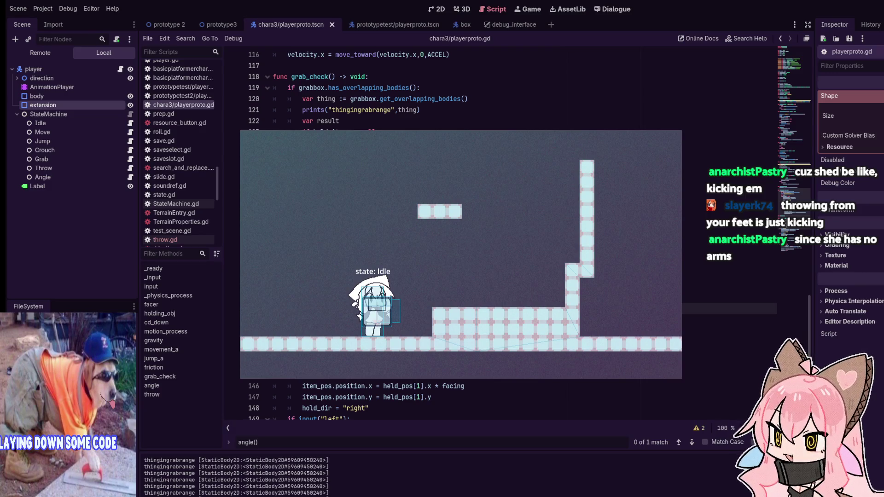
Paste the new func grab_reset() below grab_check in playerproto.gd
key("Down")
key("ctrl+v")
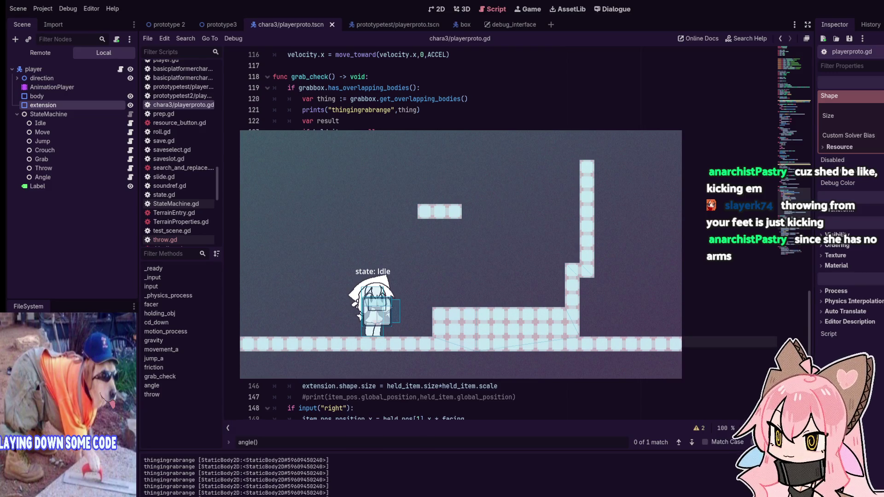
left_click(730, 319)
key("Up")
key("Up")
key("Down")
key("ctrl+v")
left_click(729, 164)
left_click(730, 143)
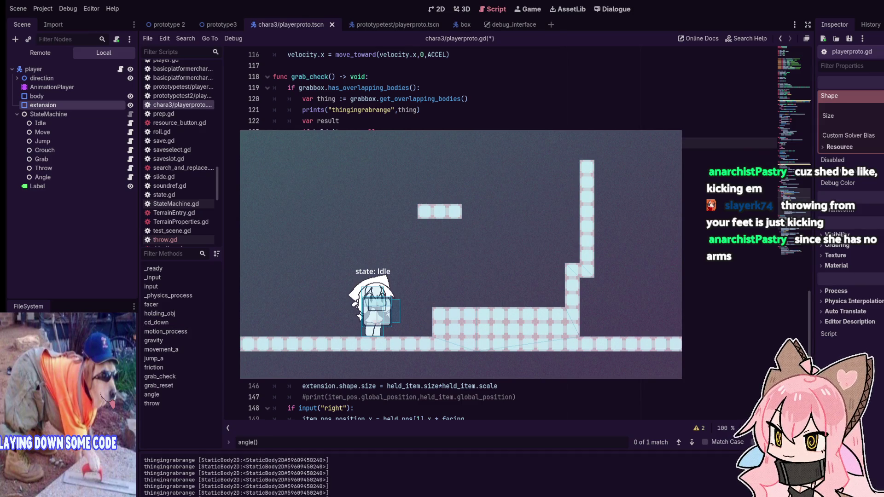
Add a player.grab_reset() call to the Throw state's Enter() and save throw.gd
left_click(131, 168)
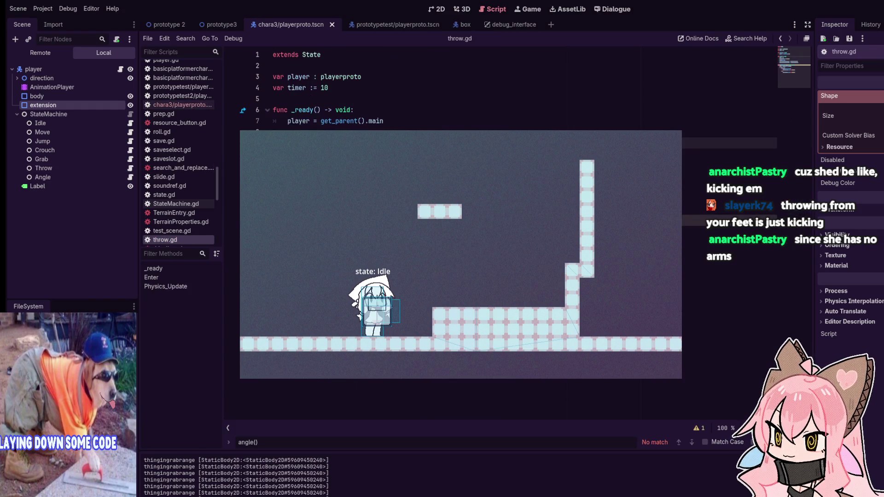
left_click(729, 188)
key("BackSpace")
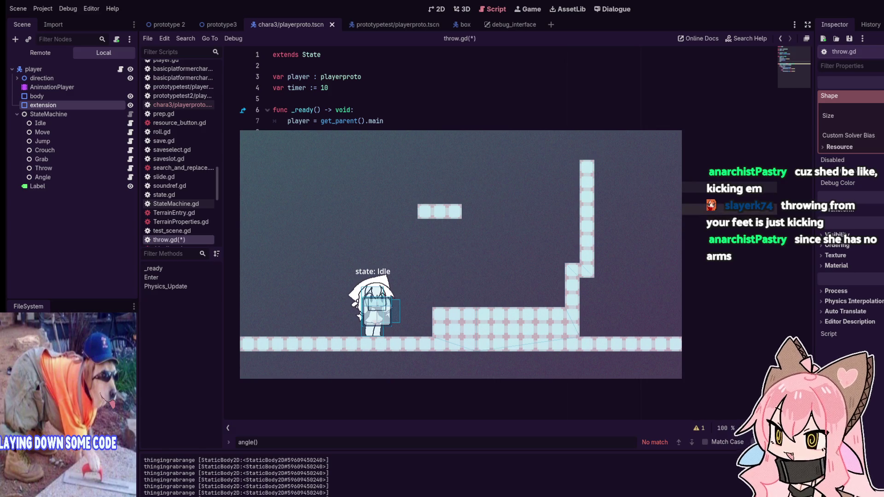
key("ctrl+s")
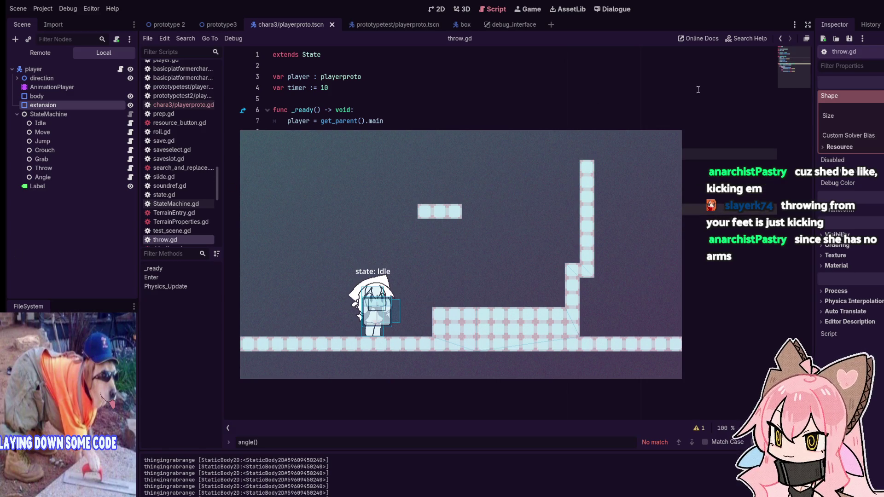
Stop the game and run the prototype3 scene with F6
key("F8")
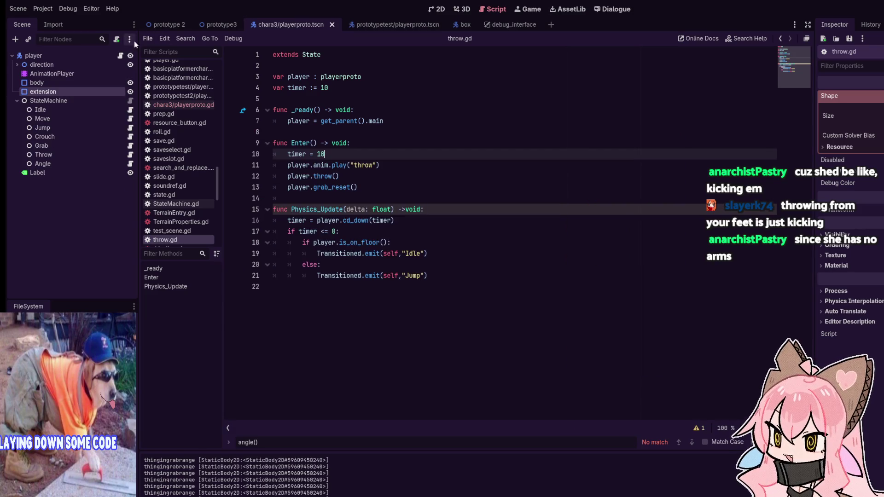
left_click(201, 25)
key("F6")
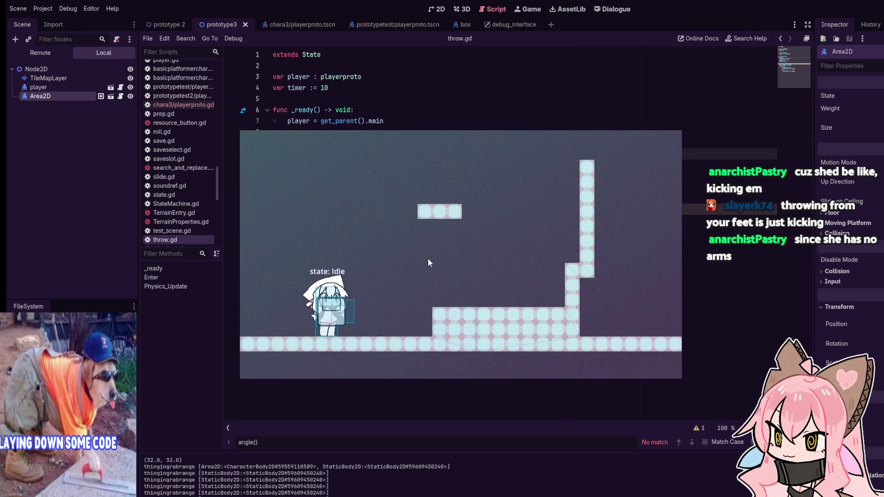
Test walking, crouching and jumping around the raised platform in the prototype3 run
key("Right")
key("Left")
key("Down")
key("Left")
key("Right")
key("space")
key("Left")
key("space")
key("Right")
key("space")
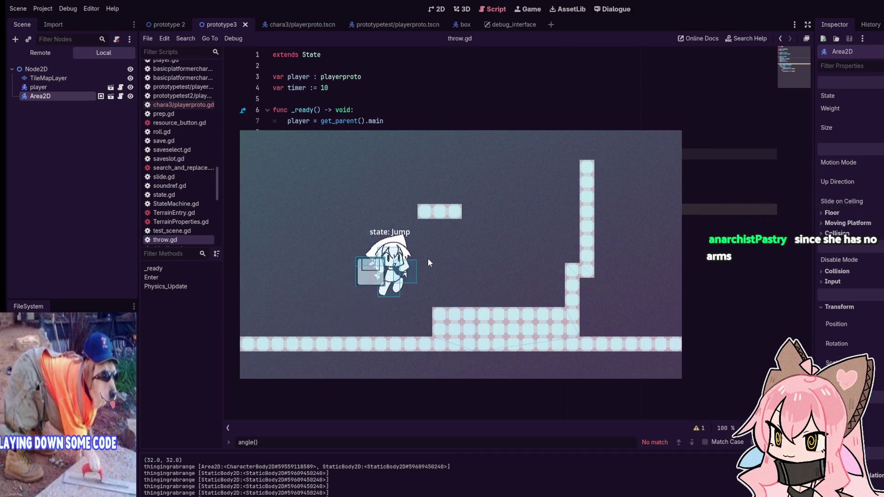
key("space")
key("Left")
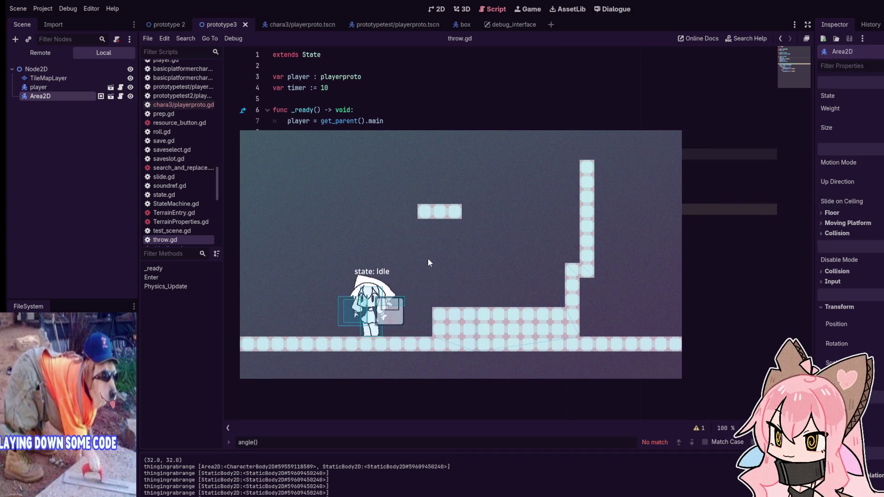
Pick up the box and carry it, jumping onto the raised block and back
key("Right")
key("space")
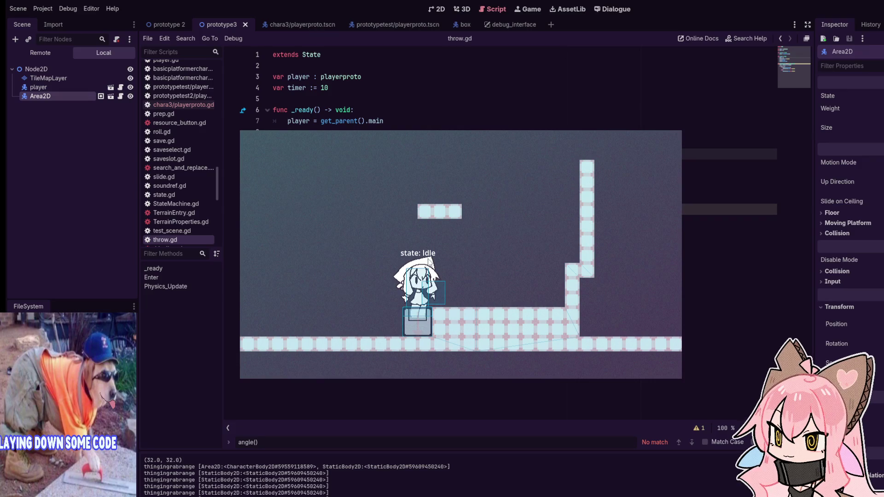
key("space")
key("Left")
key("Right")
key("space")
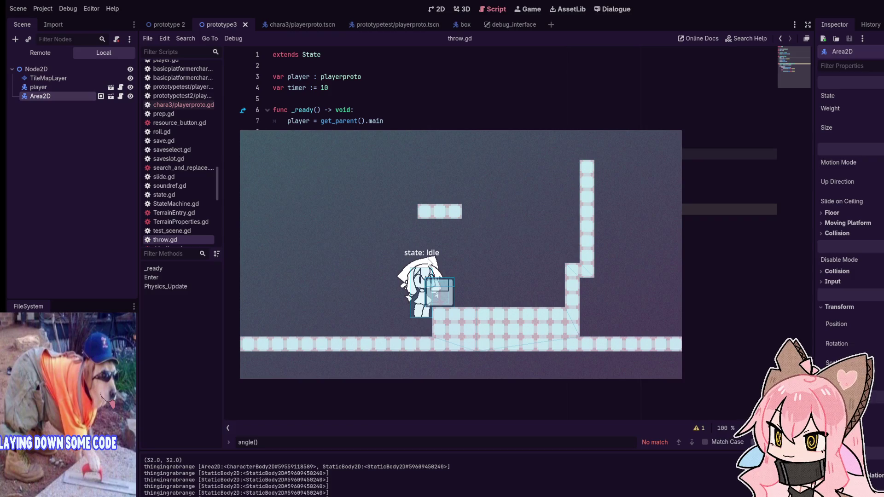
key("Left")
key("Right")
key("space")
key("Right")
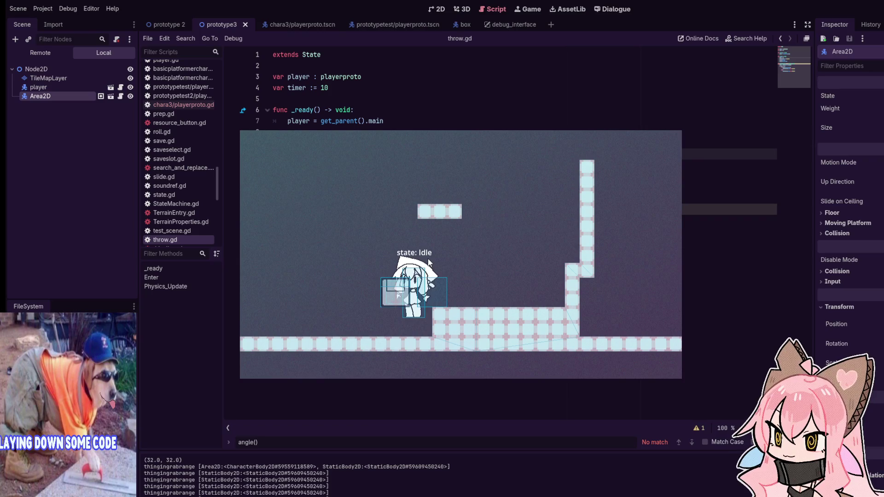
Turn left and right, hop on and off the raised block, then return to the player scene
key("Left")
key("Right")
key("Left")
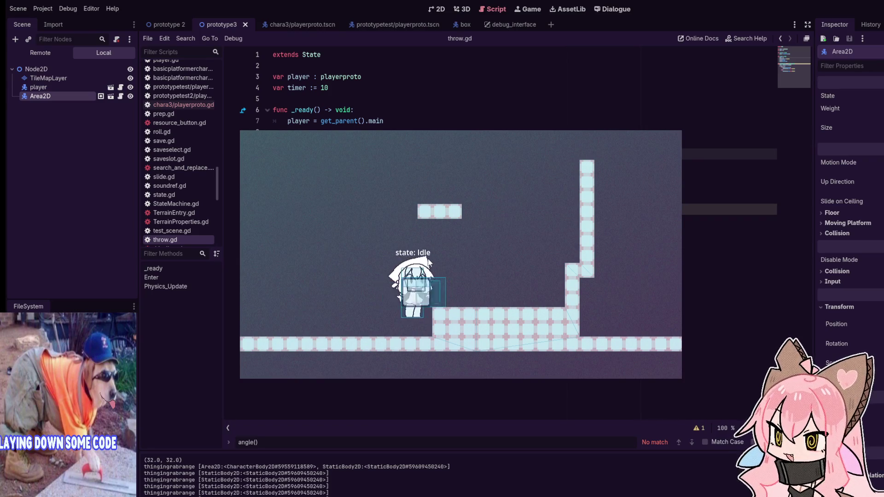
key("Right")
key("Left")
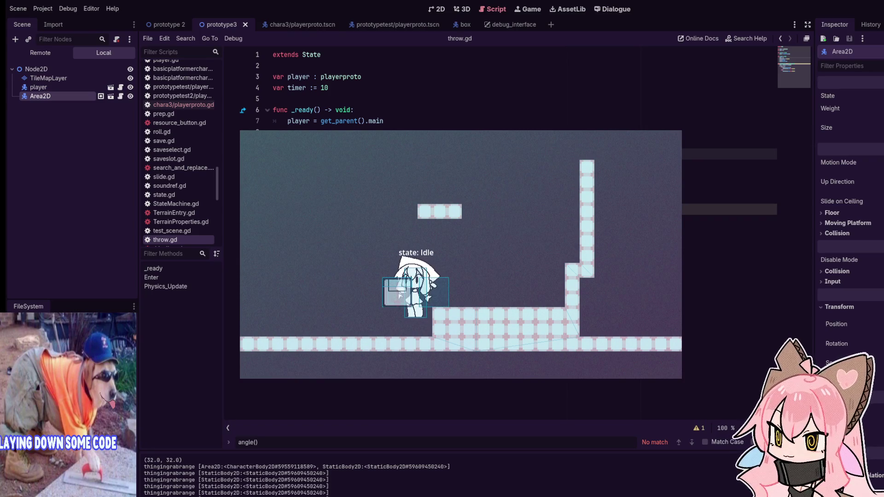
key("Left")
key("Right")
key("Left")
key("Right")
key("space")
key("Left")
key("Right")
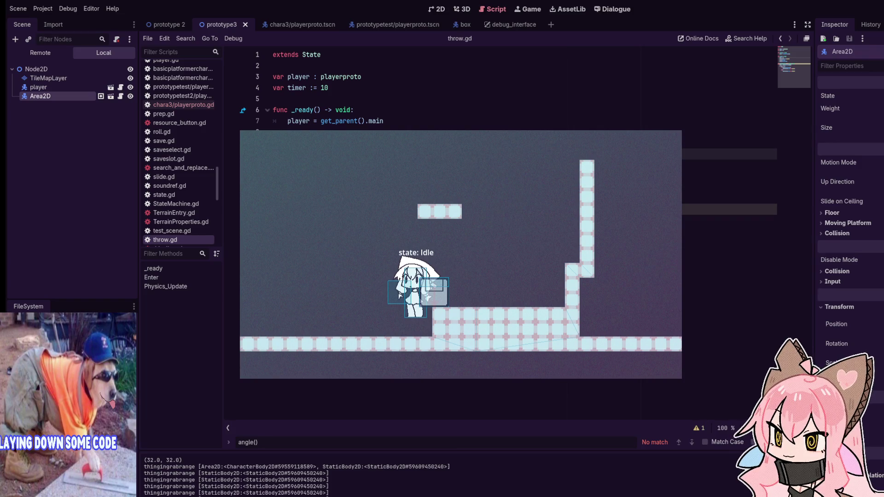
left_click(110, 87)
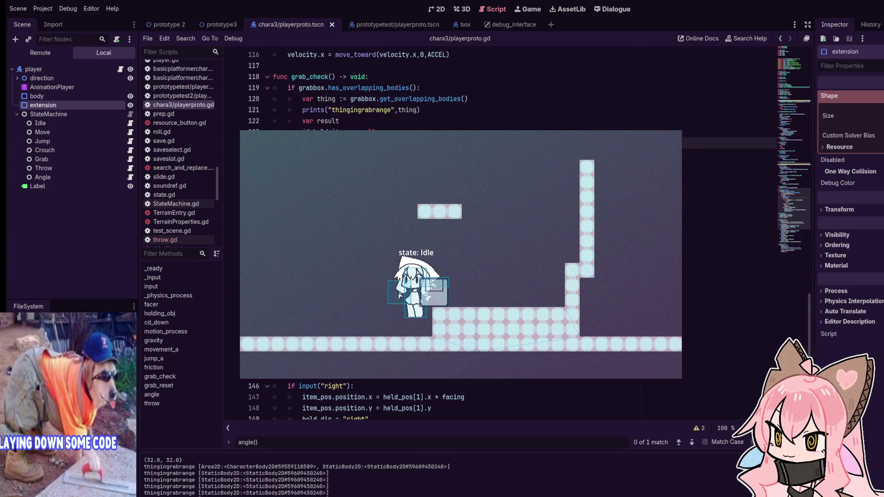
Look through the Jump, main player, Idle and Move scripts
left_click(131, 141)
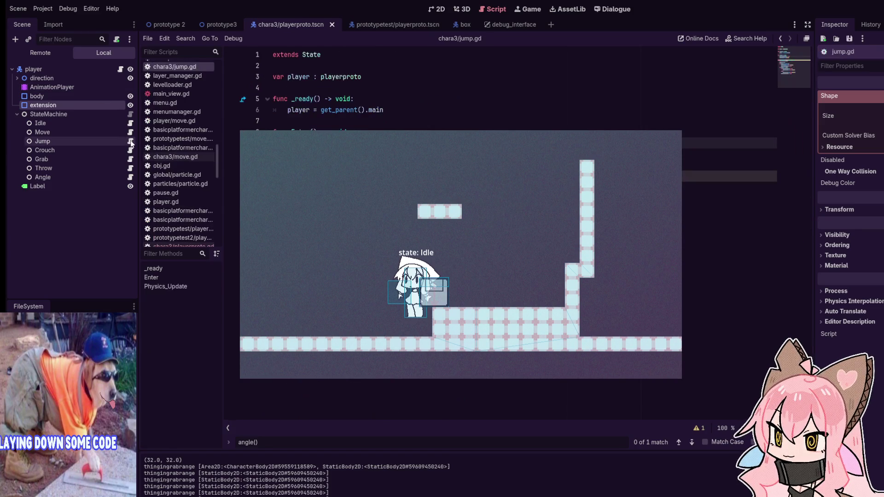
left_click(121, 70)
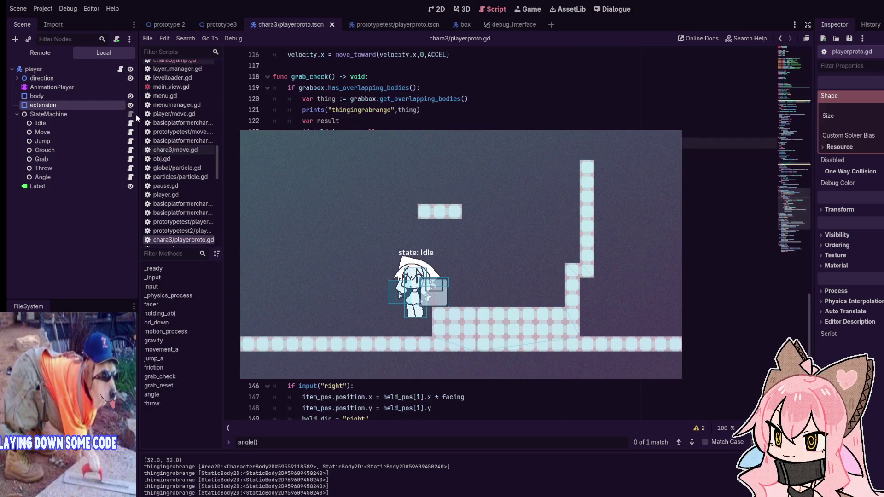
left_click(131, 123)
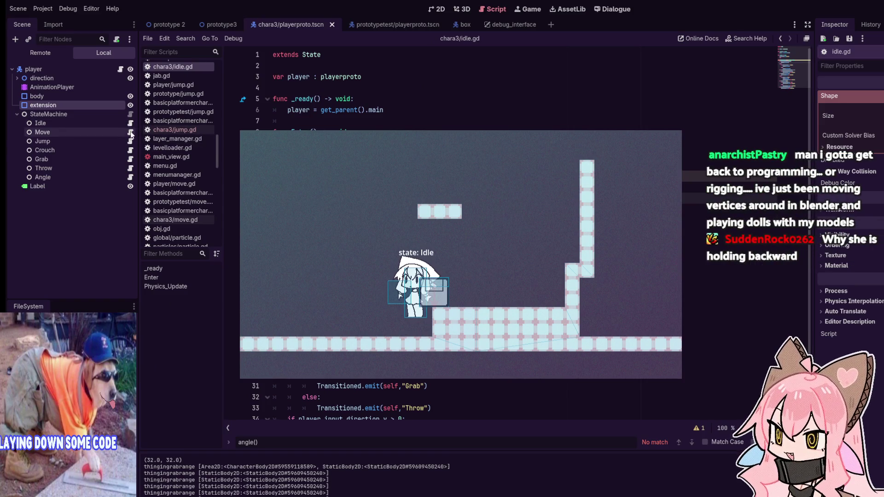
left_click(131, 132)
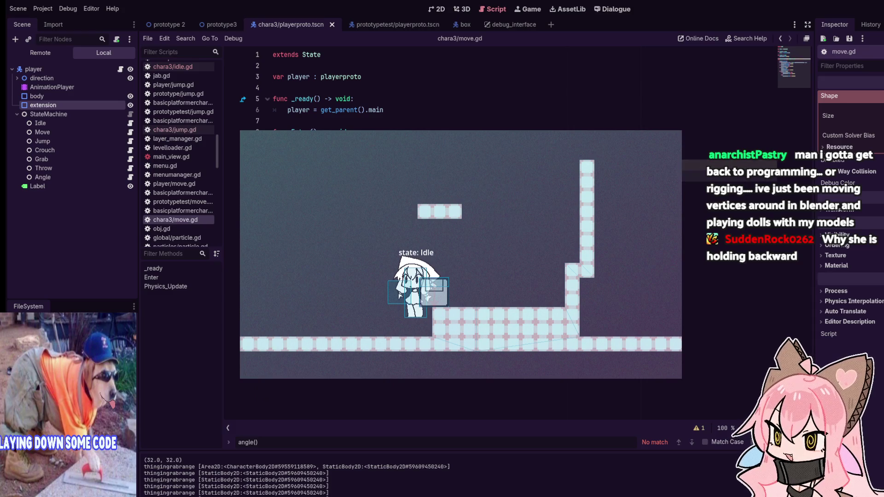
Test jumping onto and off the raised platform again, then bring up the Idle script
key("Left")
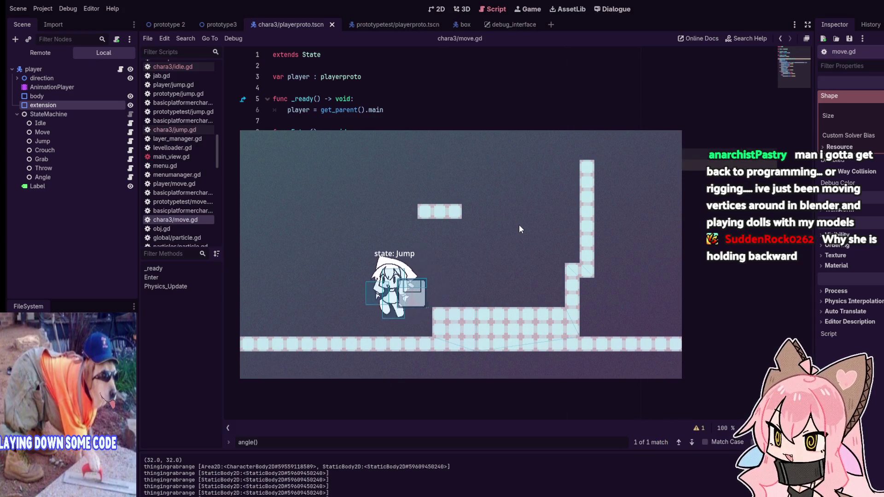
key("Up")
key("Right")
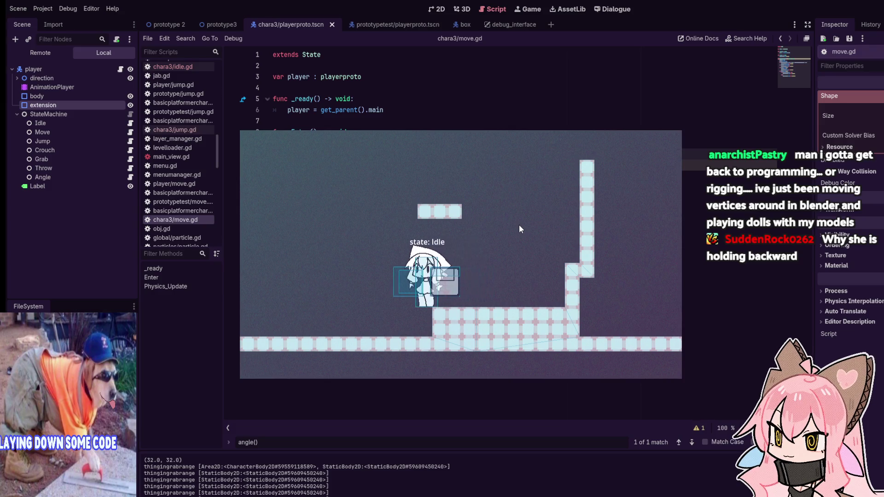
key("Left")
key("Left")
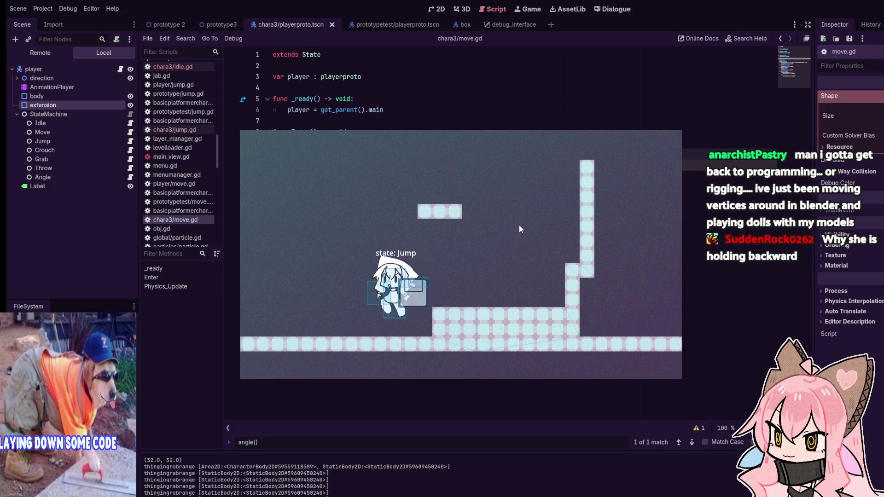
key("Up")
key("Right")
key("Left")
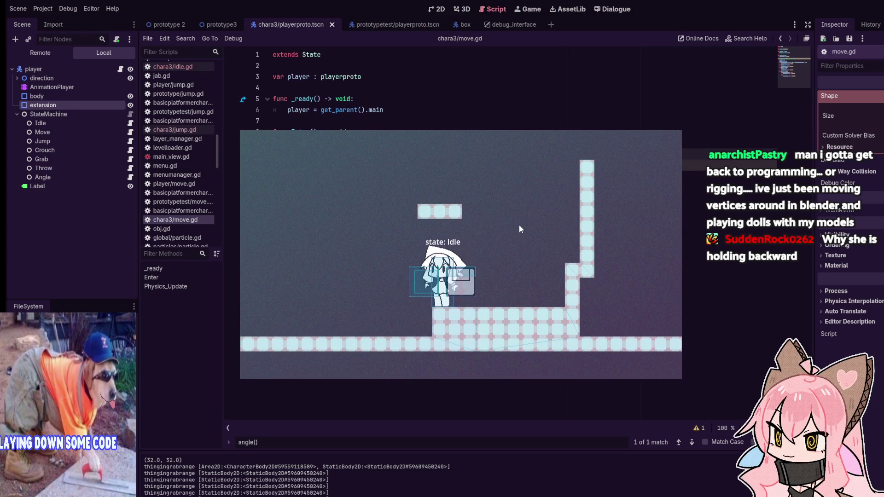
left_click(130, 123)
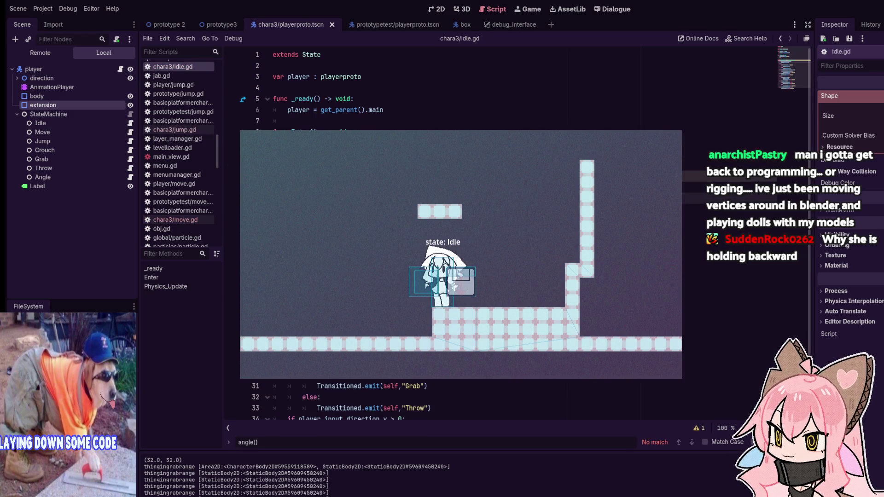
Add an else: line and paste the Grab/Throw branch under an s input check
left_click(730, 286)
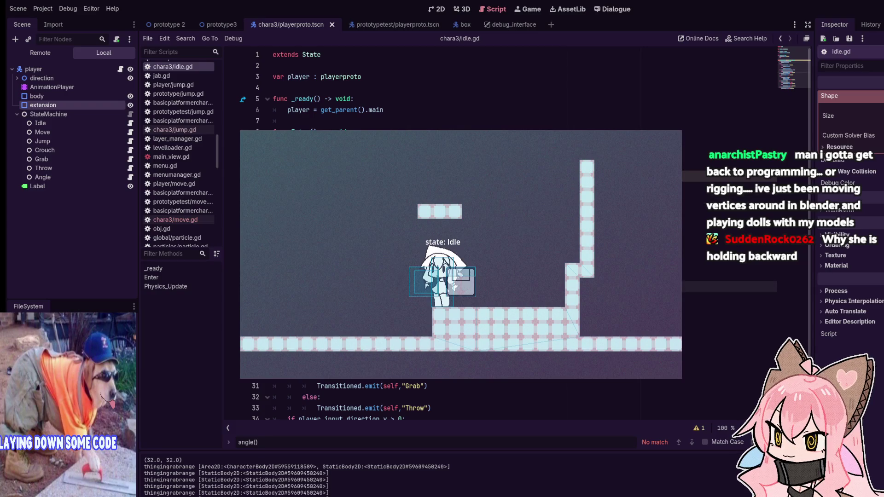
key("Return")
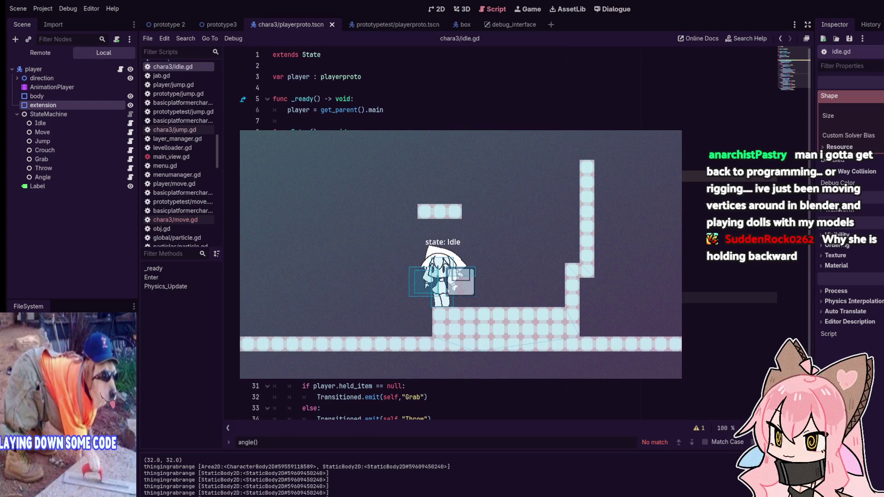
type("else")
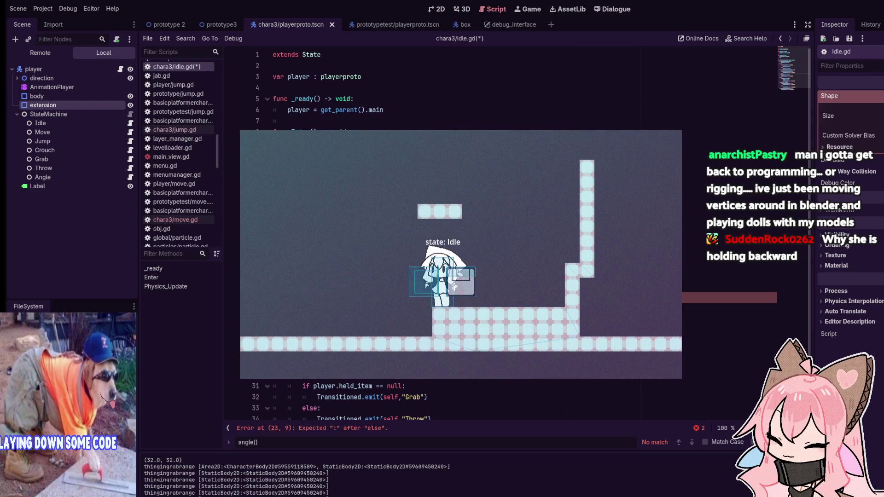
type(":")
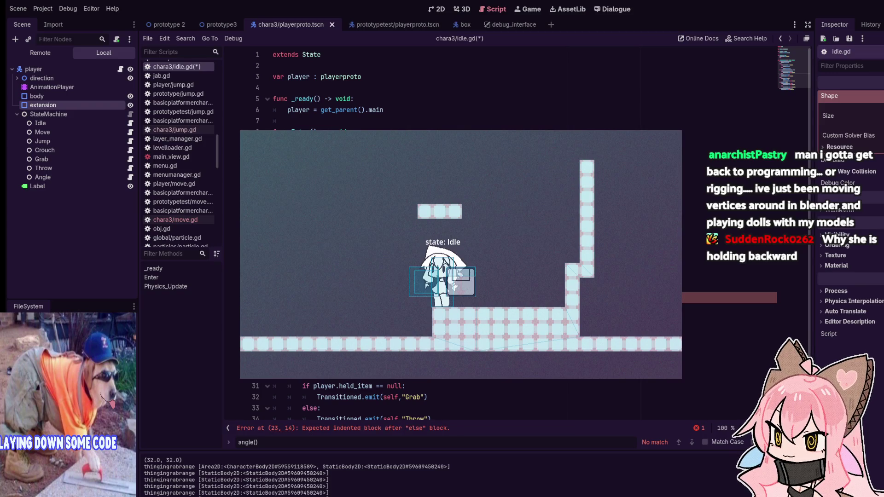
key("ctrl+v")
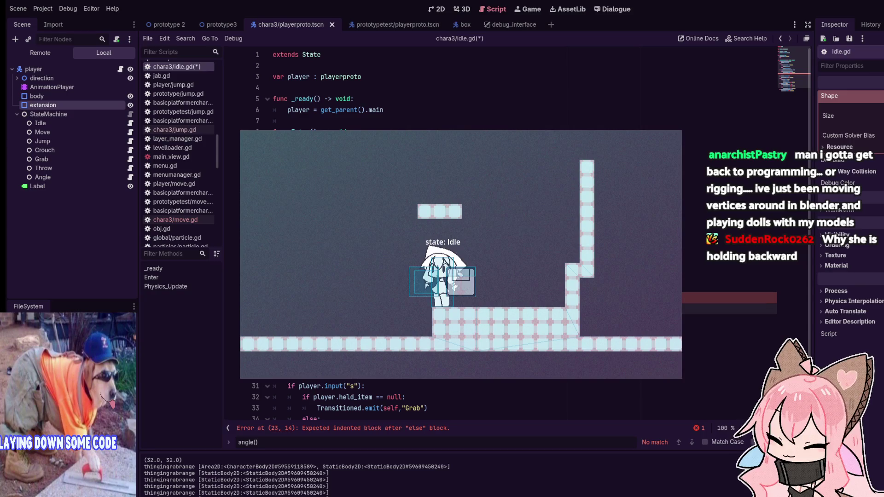
Tidy the lines around the jump block and s block to clear the indentation error
left_click(220, 226)
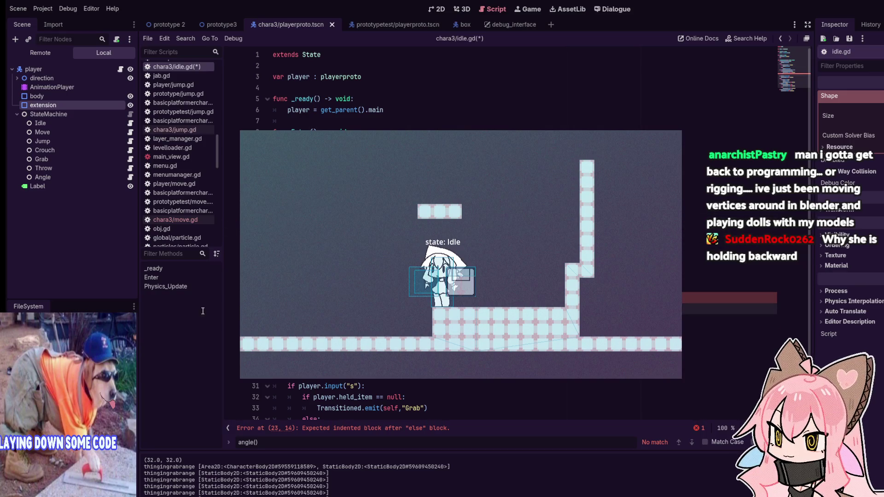
key("ctrl+v")
left_click(232, 308)
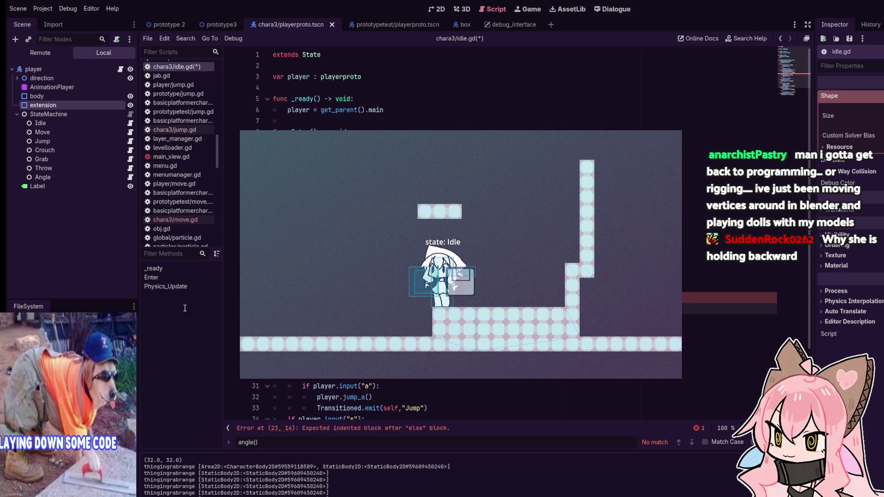
left_click(232, 286)
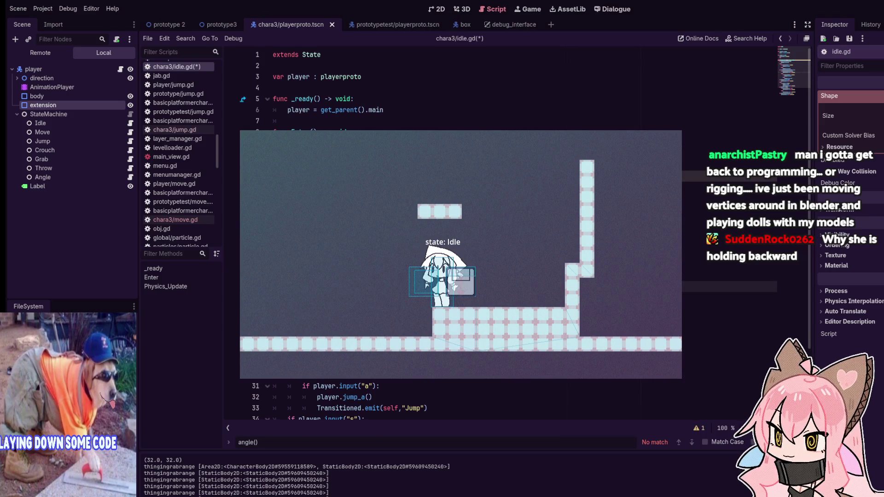
left_click(233, 342)
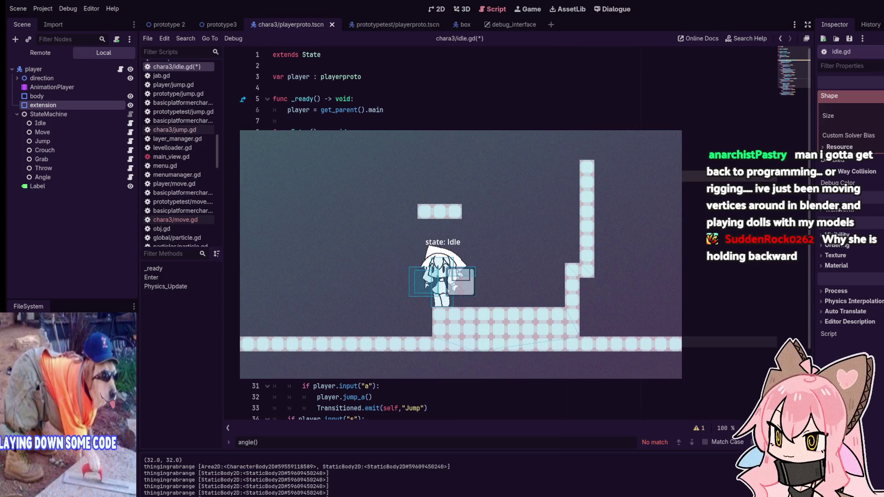
left_click(232, 320)
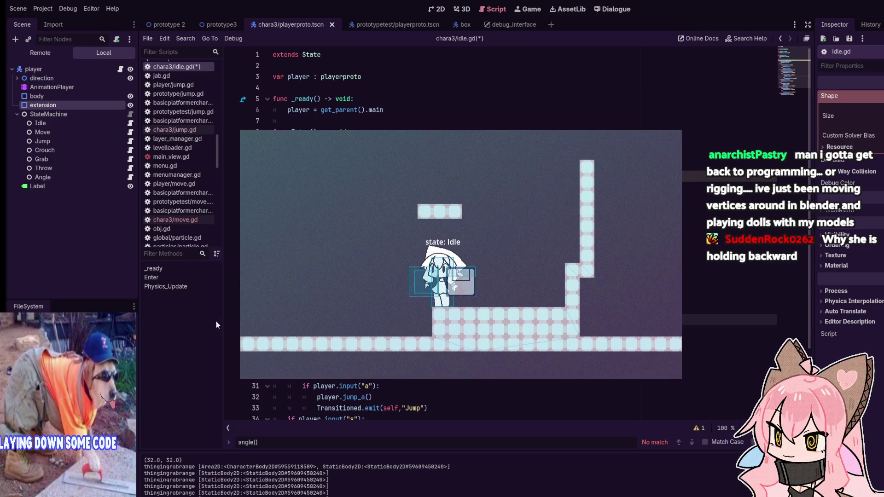
Undo the leftover lines, save the idle script, and test walking and jumping onto the raised platform
key("ctrl+z")
key("ctrl+s")
key("a")
key("w")
key("d")
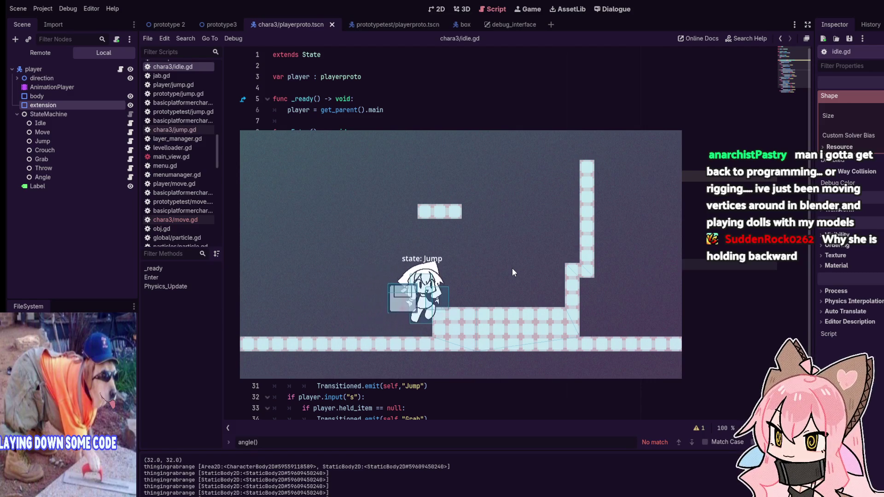
key("a")
key("w")
key("d")
Drop off the platform and test jumping left and right across the floor
key("a")
key("w")
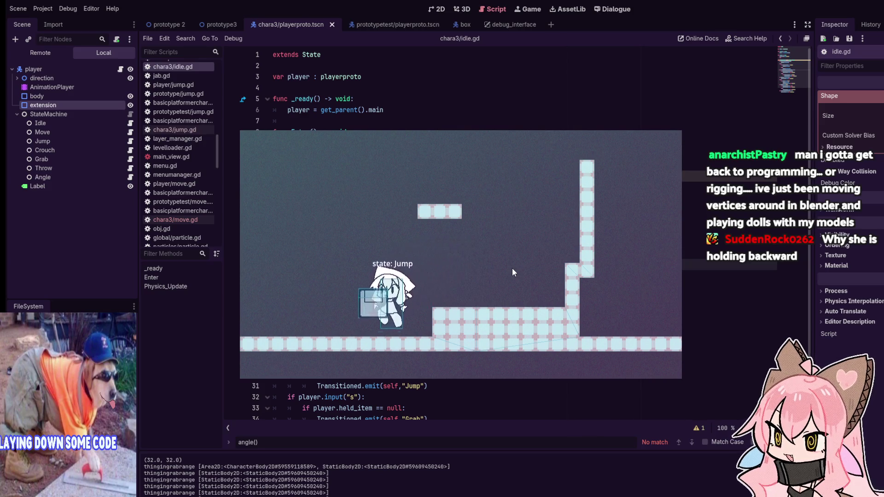
key("d")
key("w")
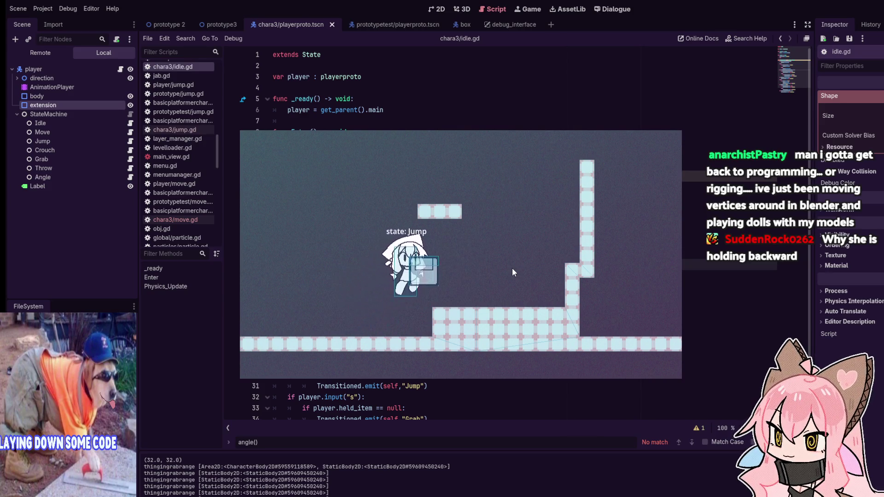
key("a")
key("d")
key("w")
key("w")
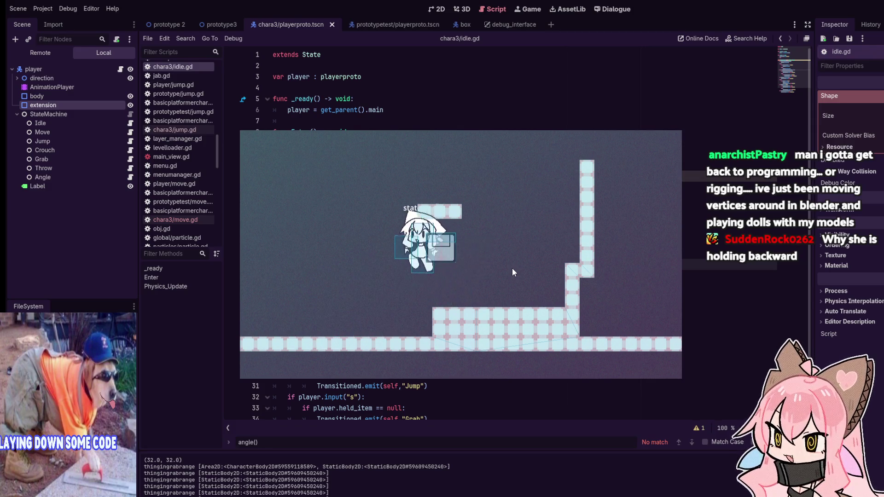
key("w")
key("d")
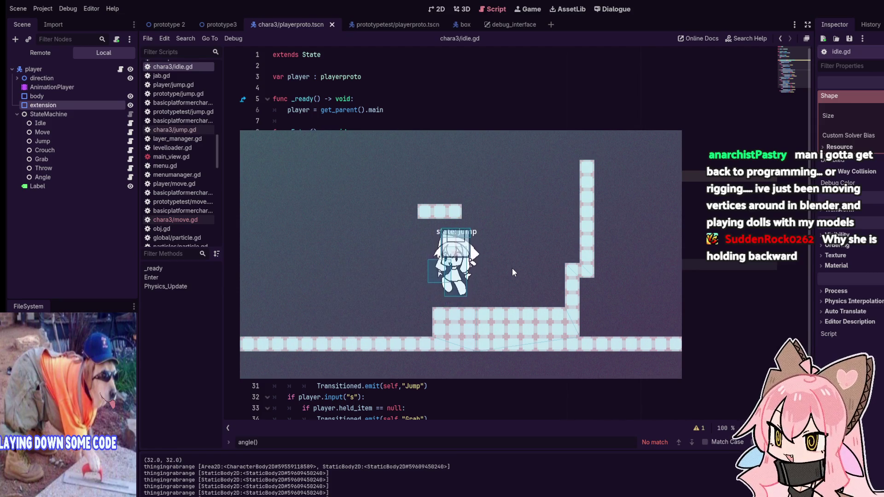
Grab the box mid-jump, pick it up, and hop with it toward the wall
key("s")
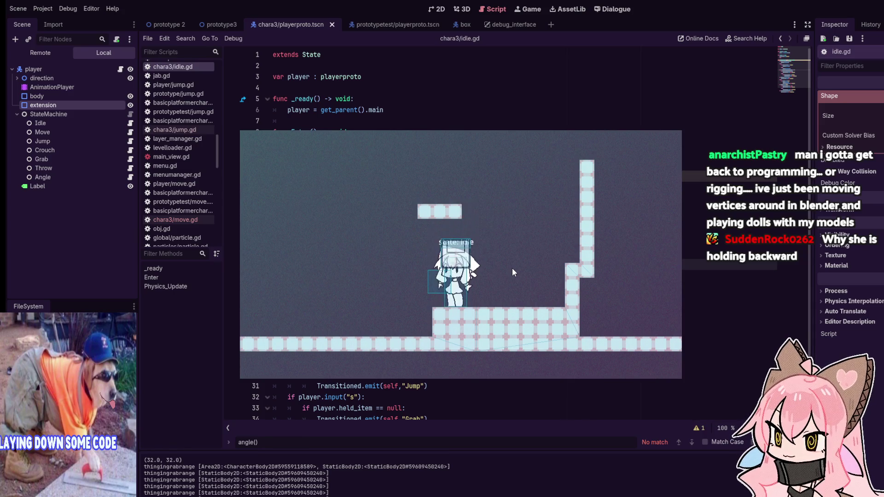
key("w")
key("w")
key("w")
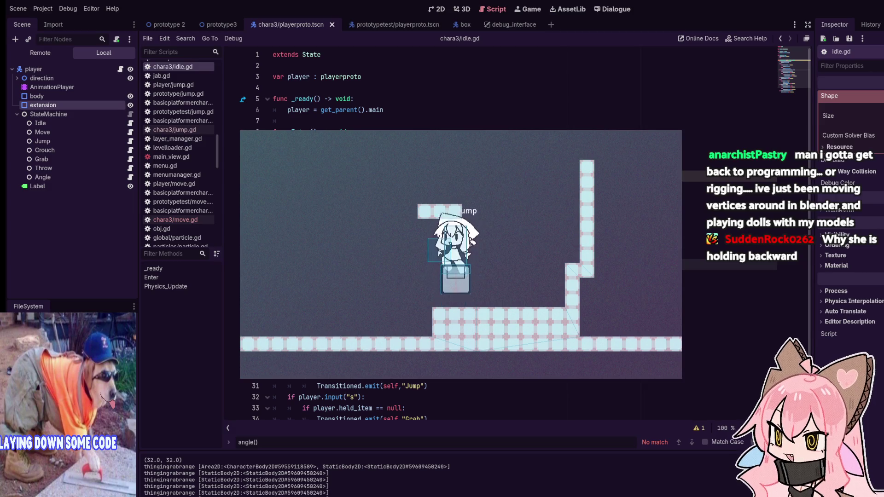
key("s")
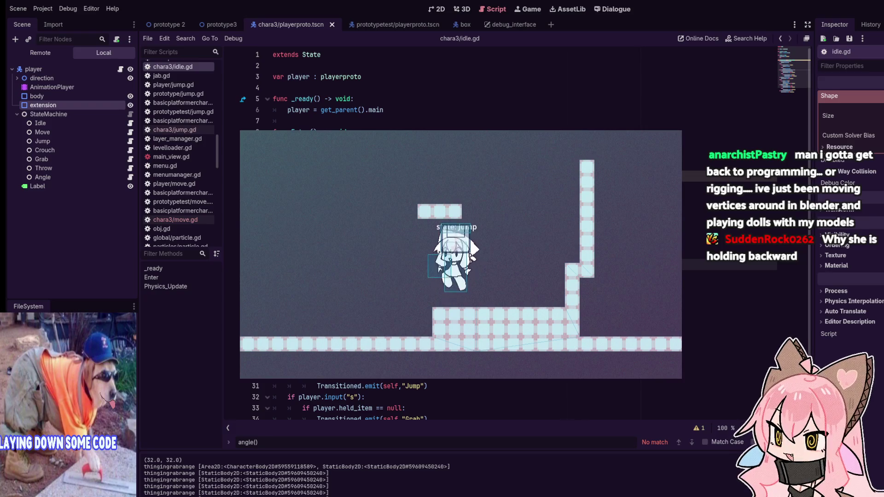
key("w")
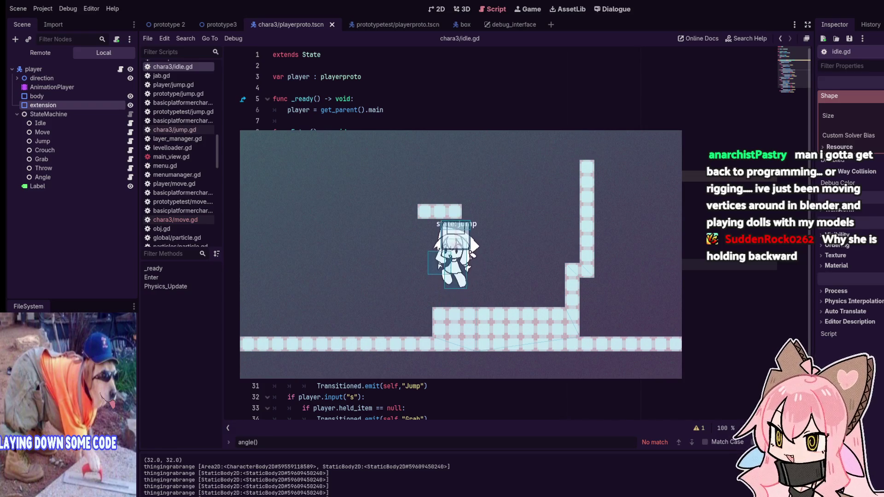
key("d")
key("w")
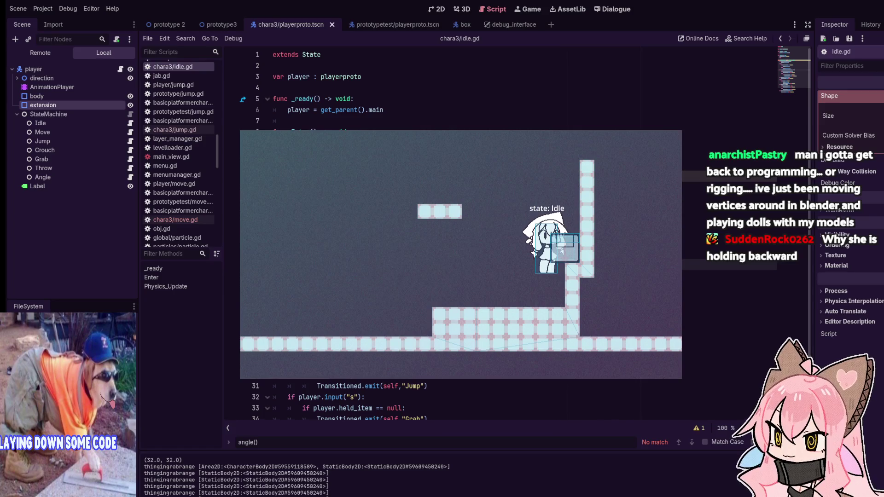
key("w")
Jump back and forth between the lower platform and the wall
key("w")
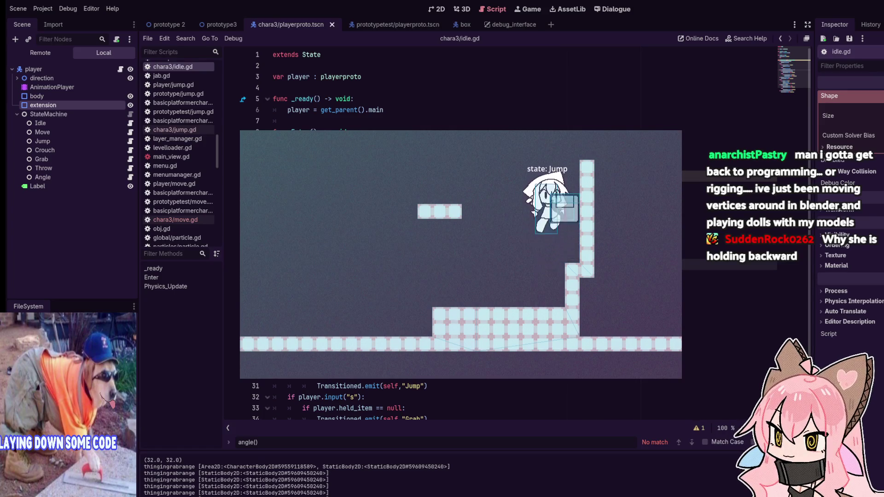
key("a")
key("w")
key("d")
key("w")
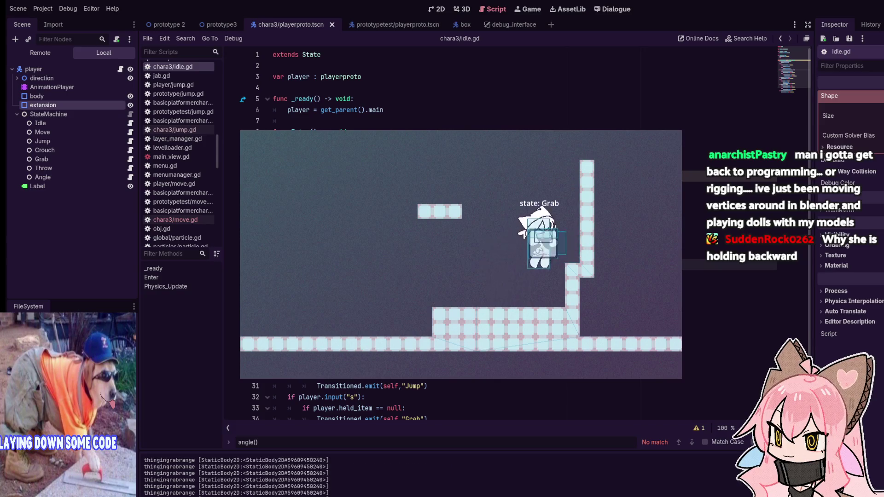
key("a")
key("w")
key("d")
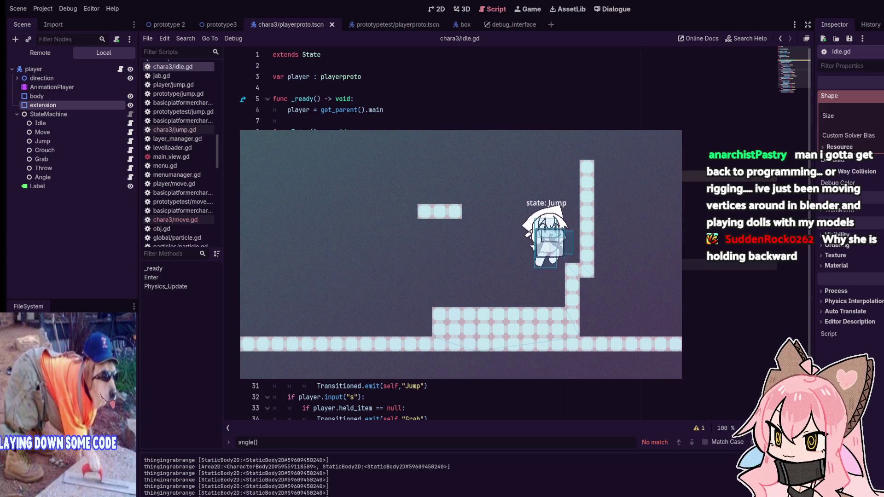
key("w")
Jump left and right onto the ledge beside the wall
key("a")
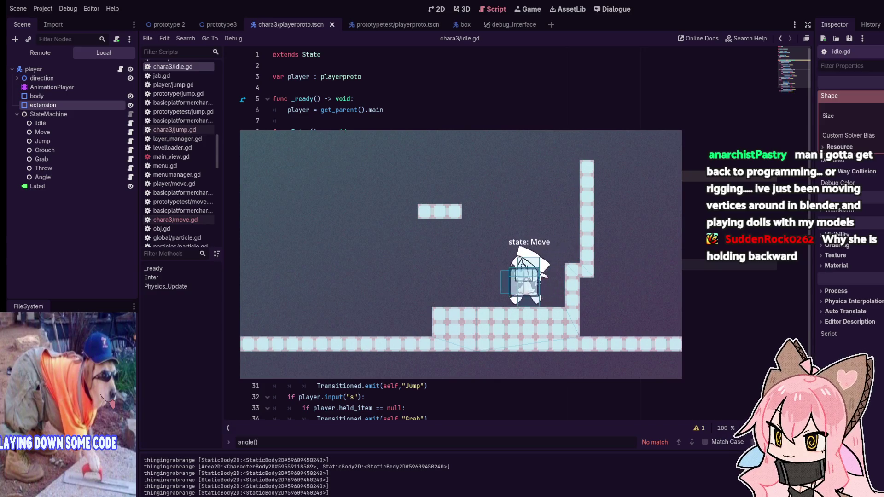
key("w")
key("a")
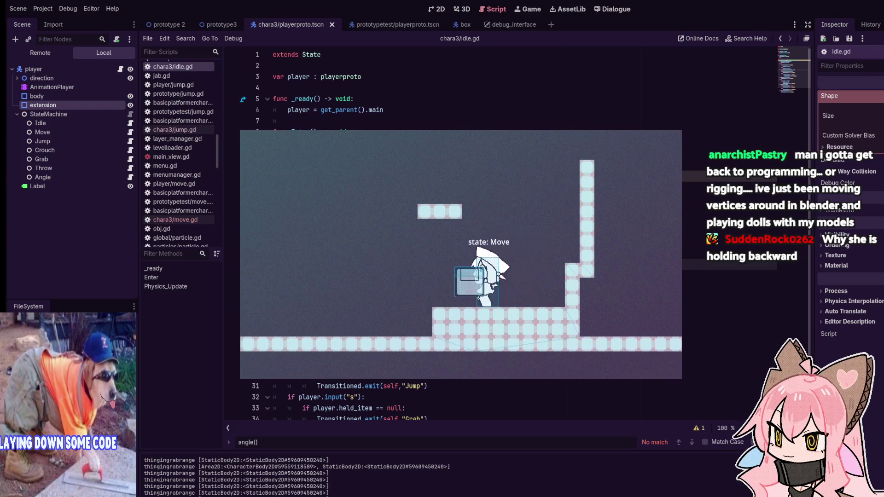
key("w")
key("d")
key("w")
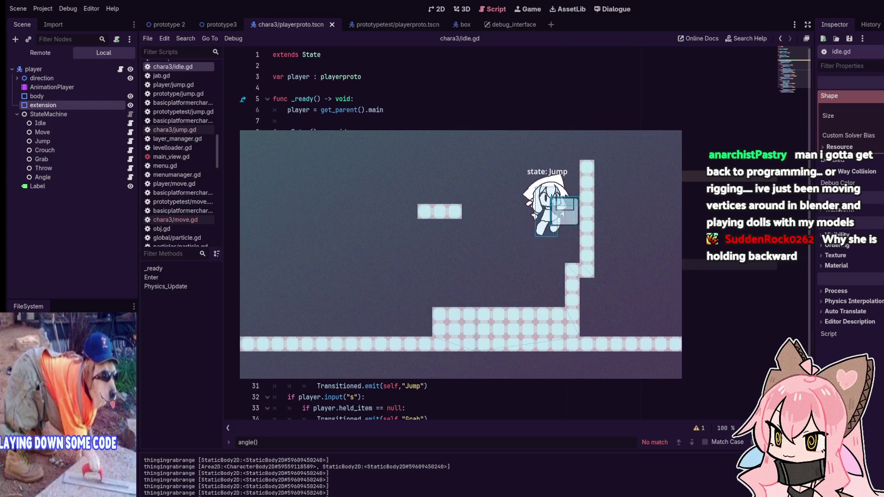
key("w")
key("w")
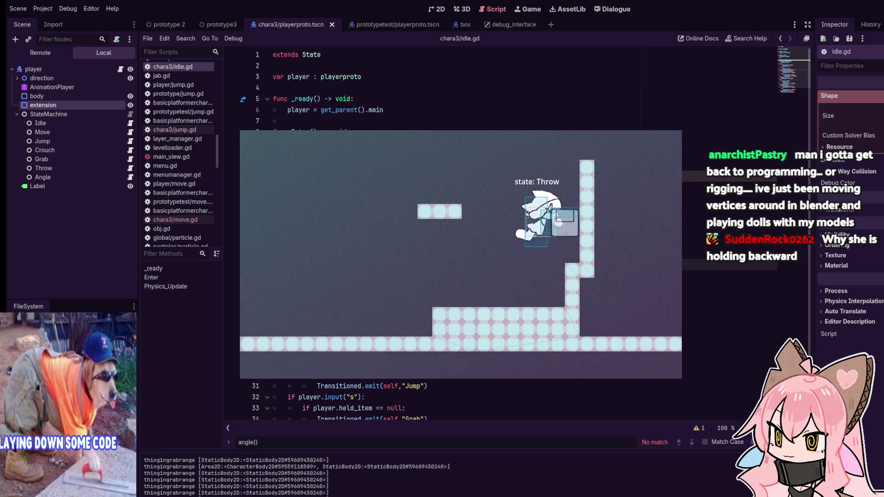
key("d")
key("w")
Throw the box downward, then jump between the platform and the wall
key("a")
key("w")
key("s")
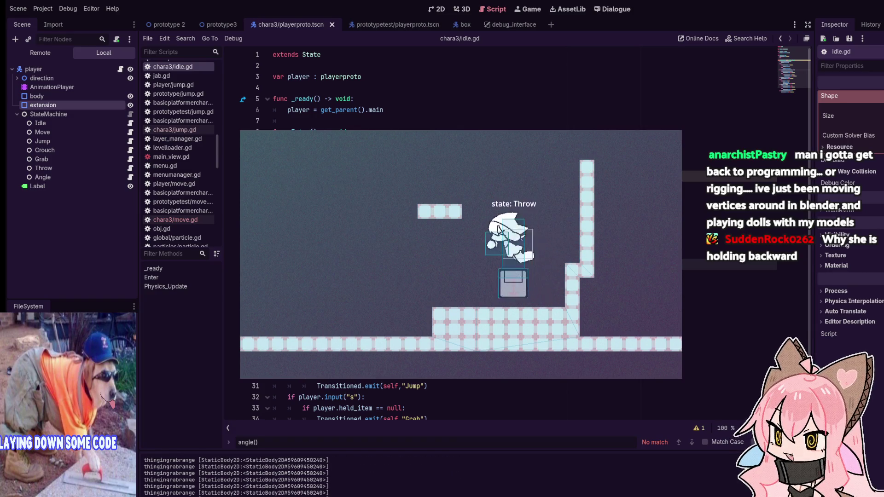
key("w")
key("a")
key("w")
key("d")
key("w")
key("a")
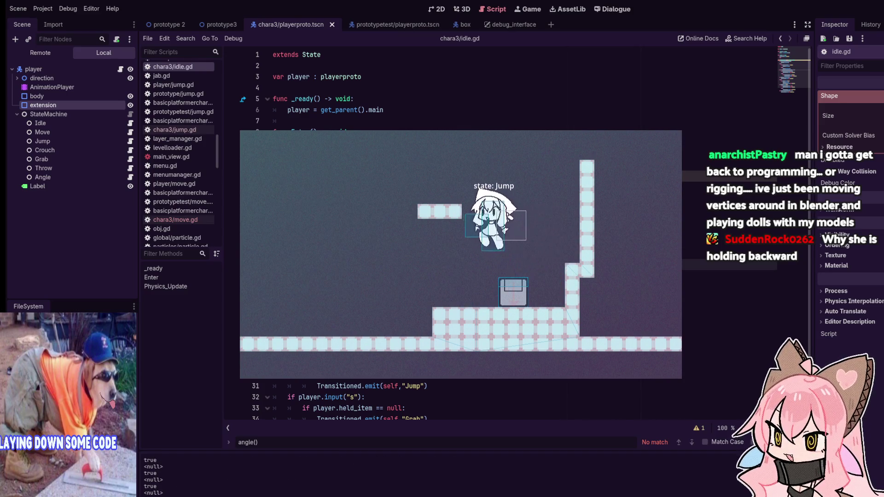
Grab the small platform, jump to grab the right wall, then let go and land
key("s")
key("d")
key("w")
key("s")
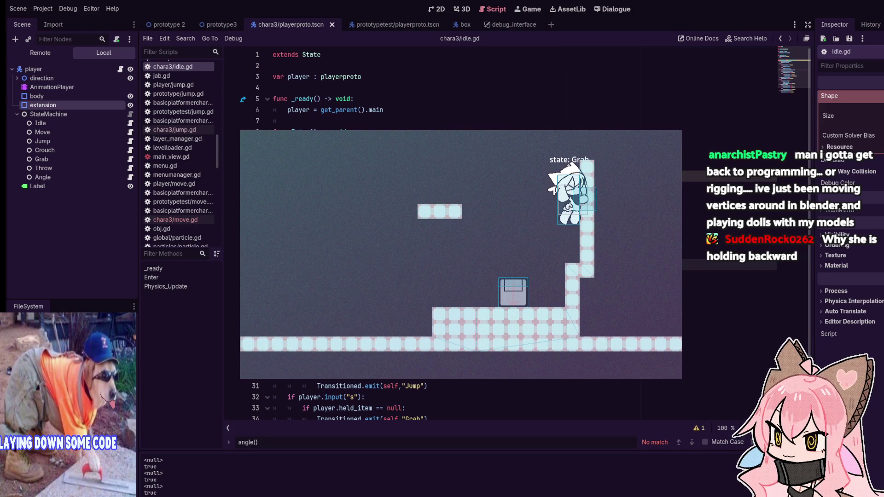
key("a")
Pick up the box and release it onto the platform
key("d")
key("s")
key("a")
key("d")
key("s")
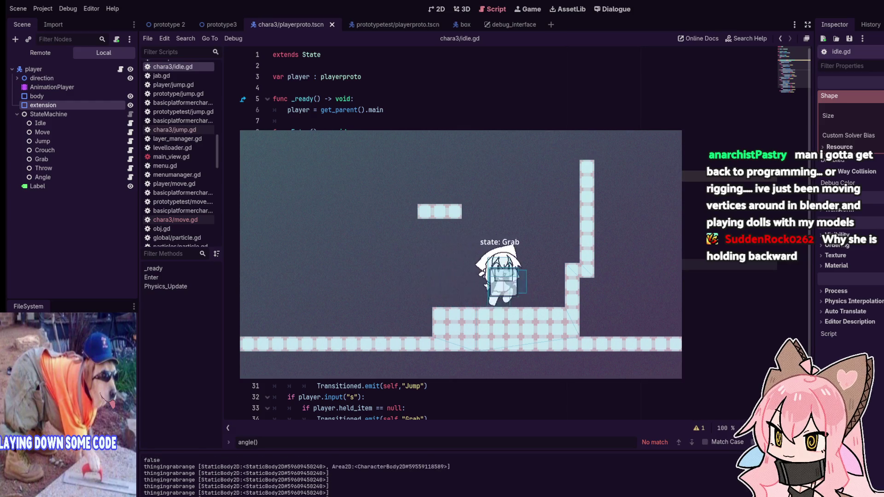
key("s")
key("d")
Pick the box up again, carry it left, and drop it to stand on it
key("a")
key("d")
key("s")
key("a")
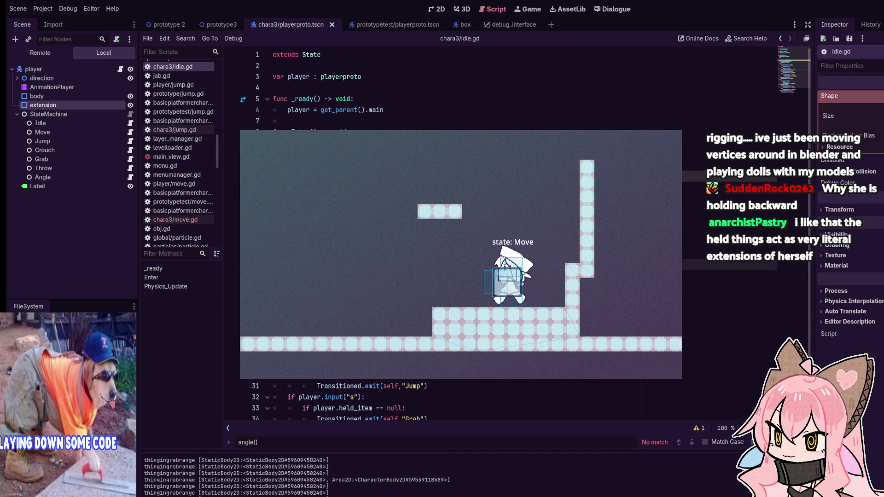
key("w")
key("s")
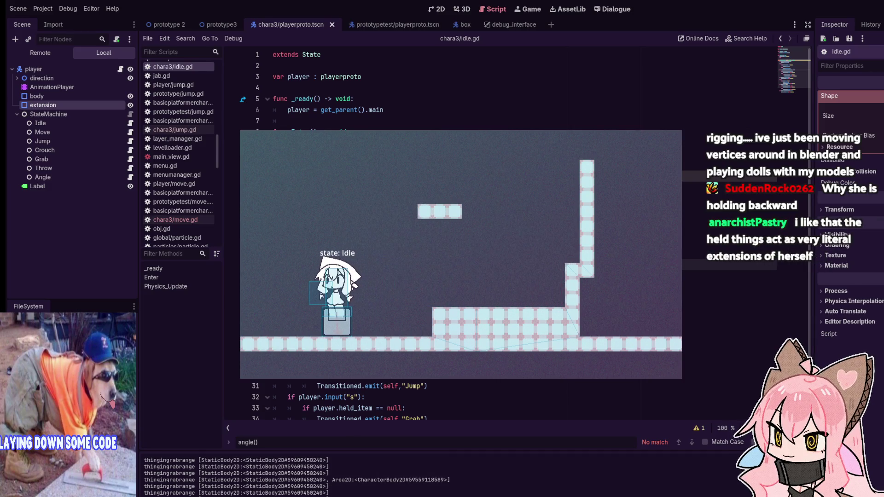
Throw the box right, grab it, carry it around jumping near the wall, and throw it
key("s")
key("d")
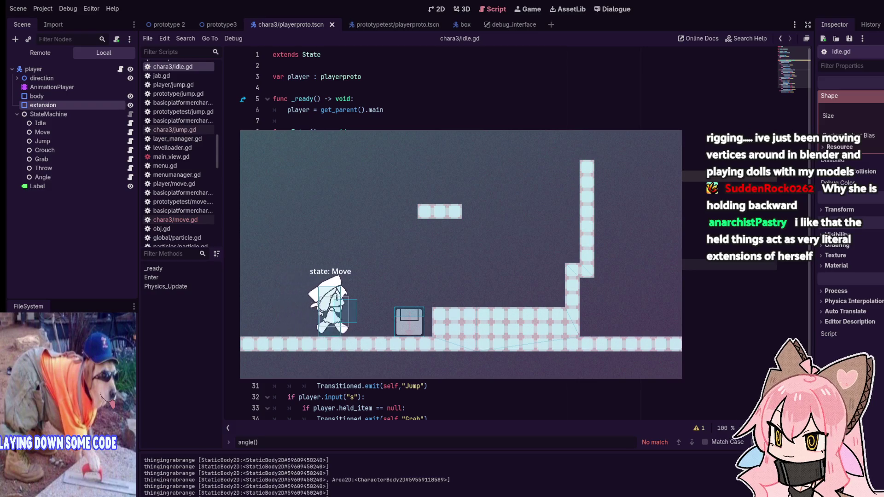
key("s")
key("w")
key("a")
key("d")
key("w")
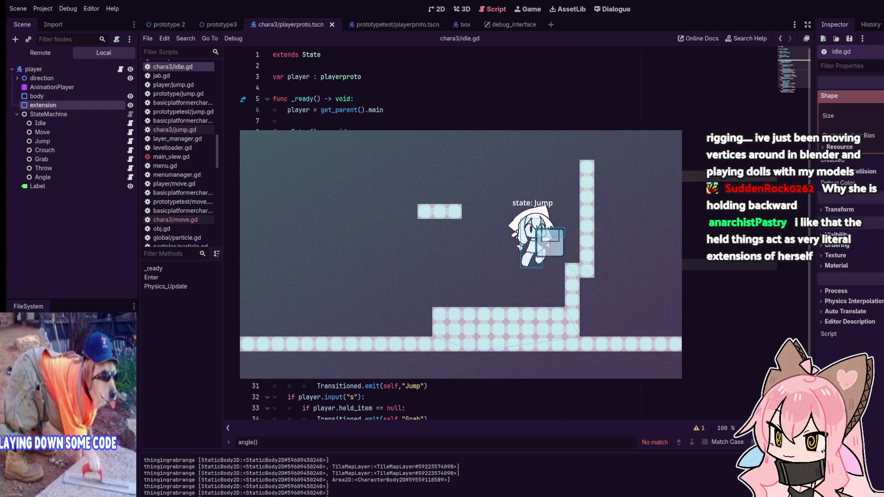
key("a")
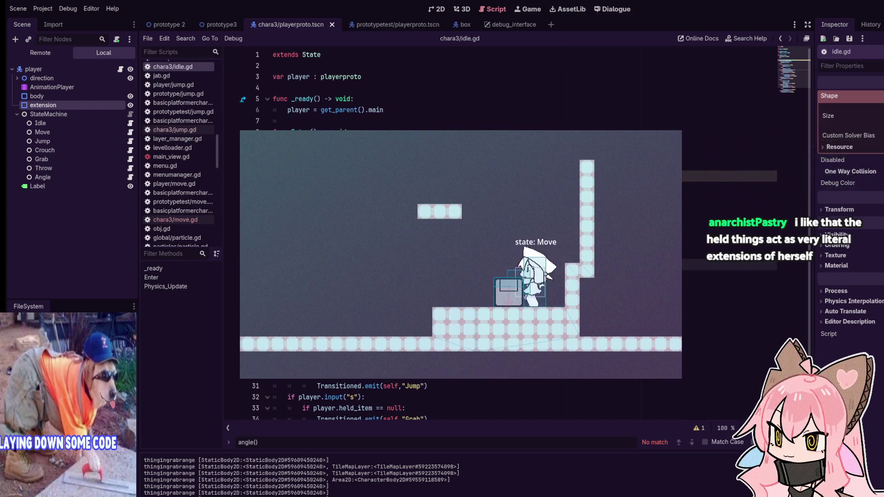
key("s")
Grab the box again and throw it onto the ledge by the wall
key("s")
key("a")
key("w")
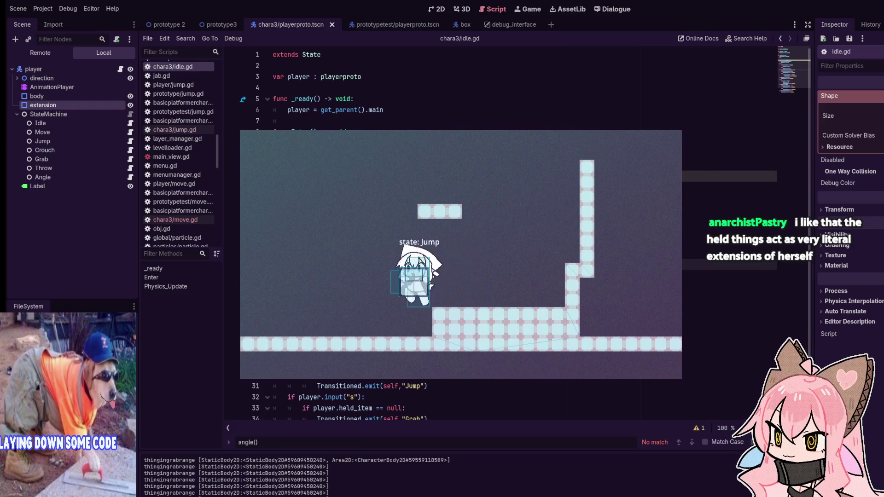
key("w")
key("s")
key("d")
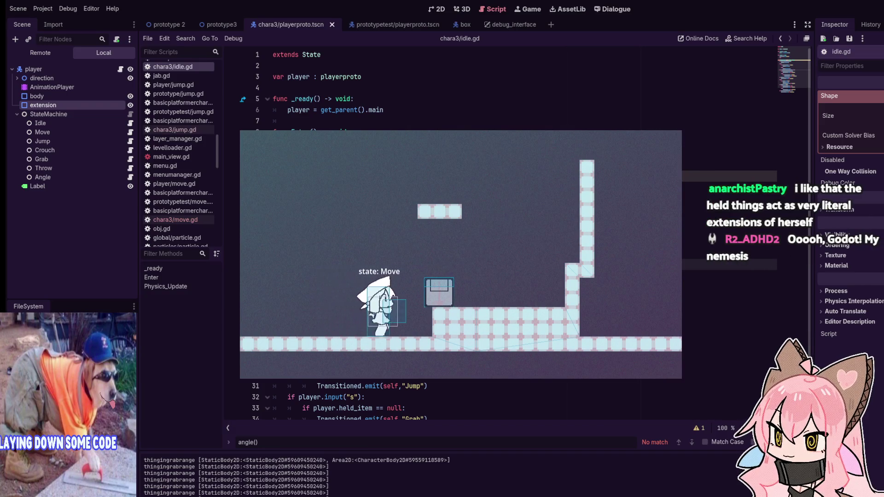
key("w")
key("s")
key("s")
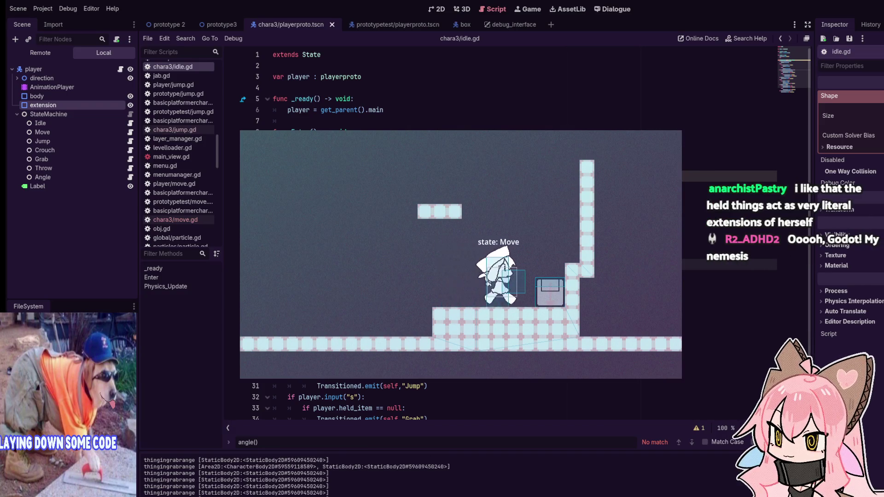
Pick up the box, throw it down from the upper ledge, then hook onto the ledge and test hook jumps
key("s")
key("w")
key("a")
key("s")
key("w")
key("w")
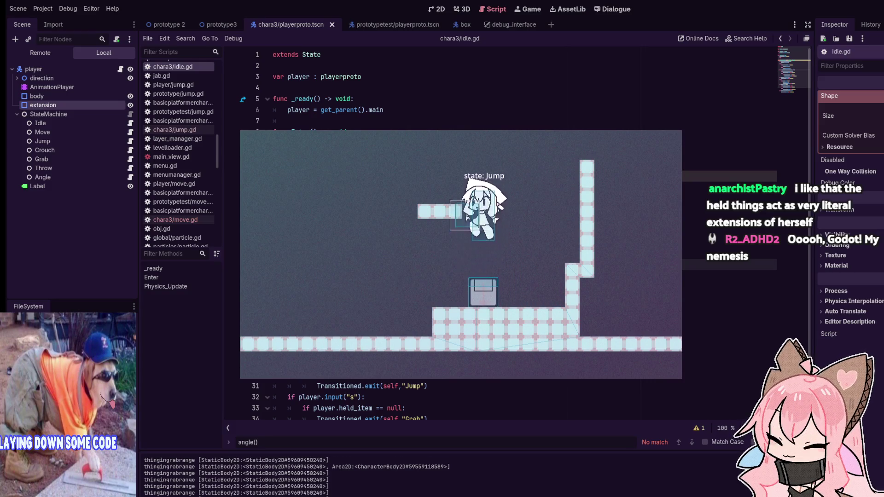
key("s")
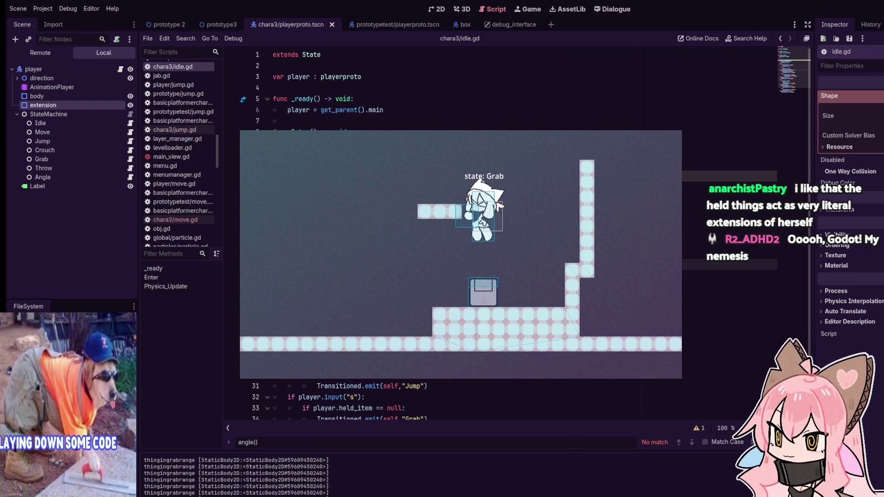
key("w")
key("s")
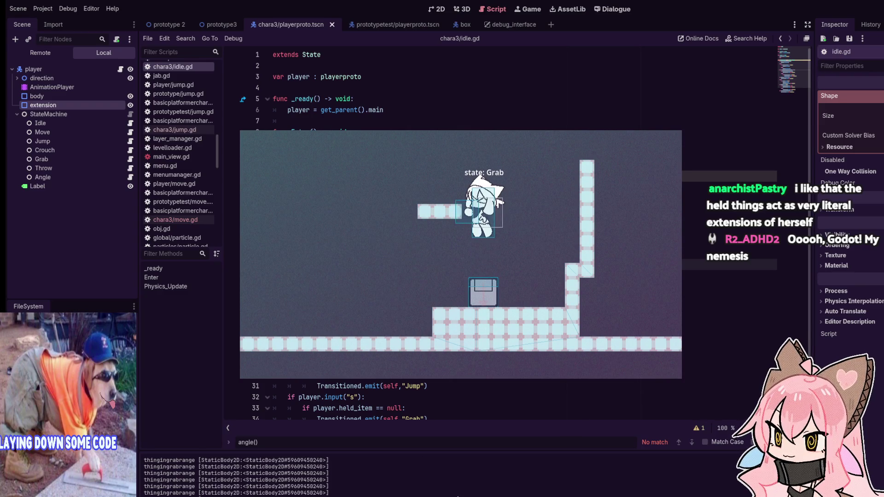
Land on the box, then open grab.gd and place the caret in the hook jump code
key("s")
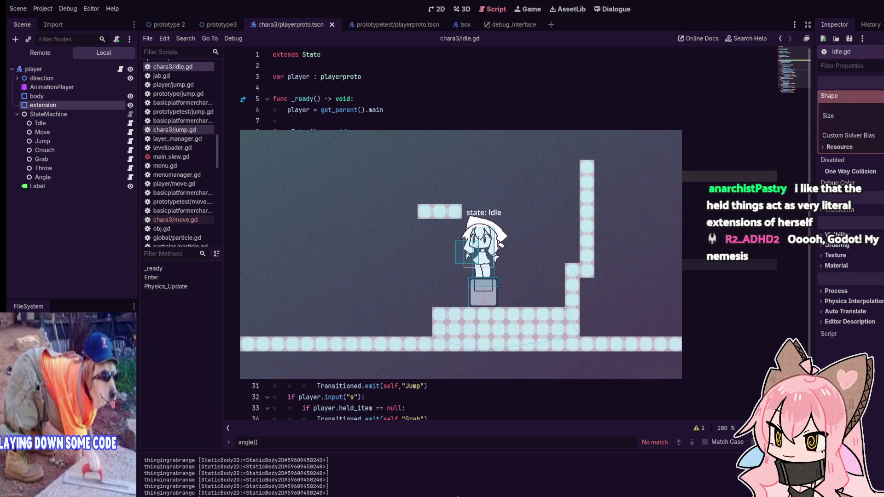
left_click(131, 160)
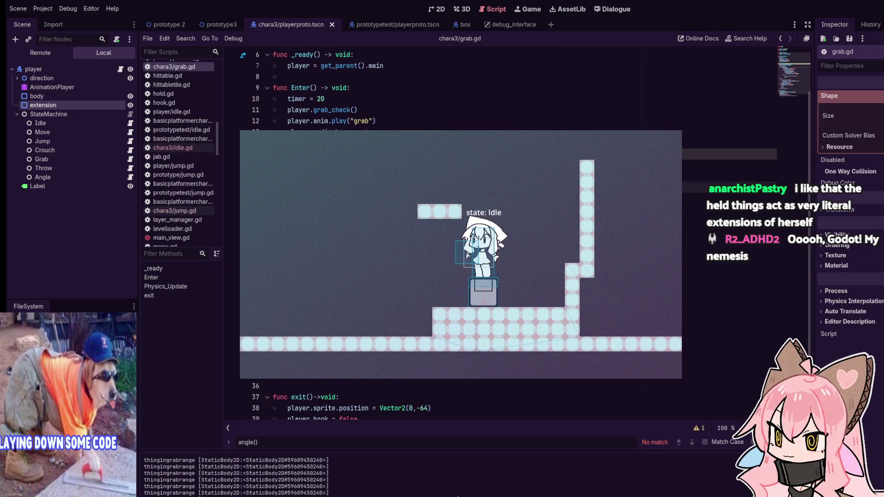
scroll(506, 88, "down", 1)
left_click(713, 335)
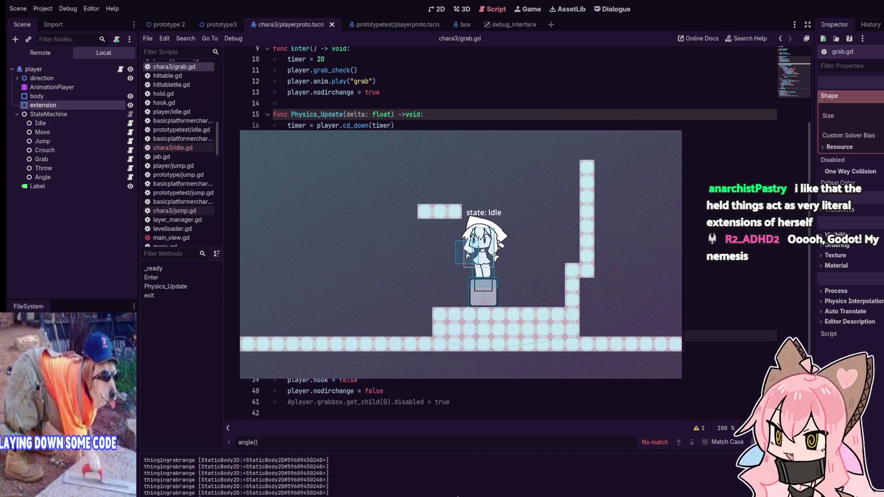
Insert a new line after the jump call in the hook branch, fix its indentation, and save
key("Return")
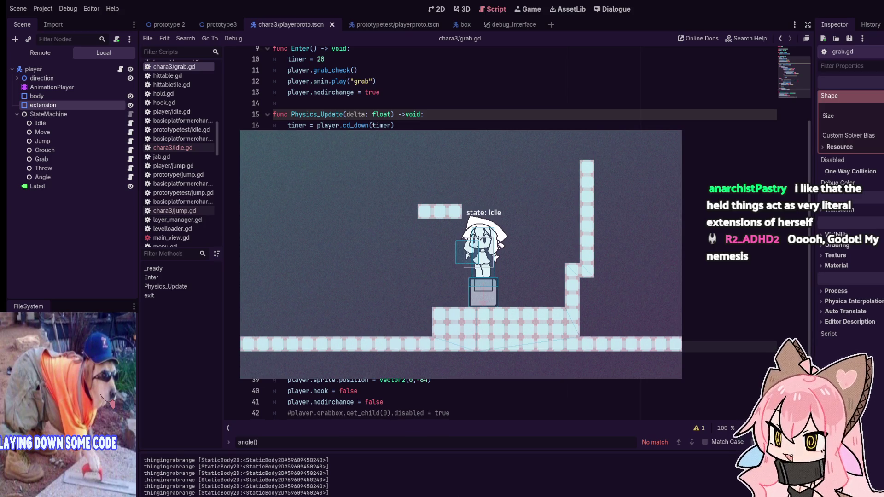
key("Return")
key("ctrl+z")
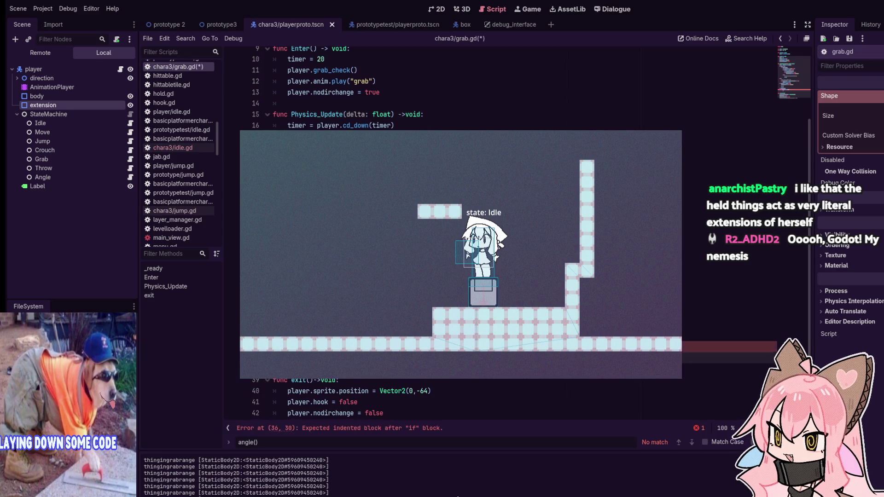
key("ctrl+z")
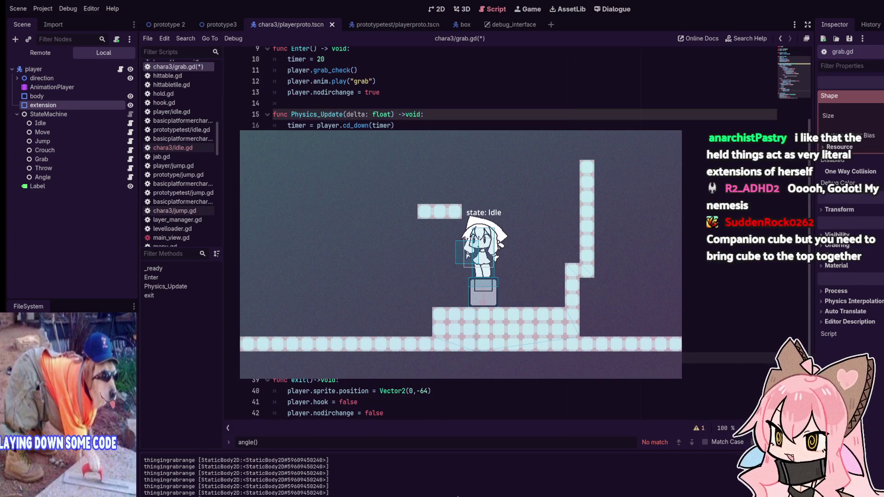
key("Return")
left_click(727, 302)
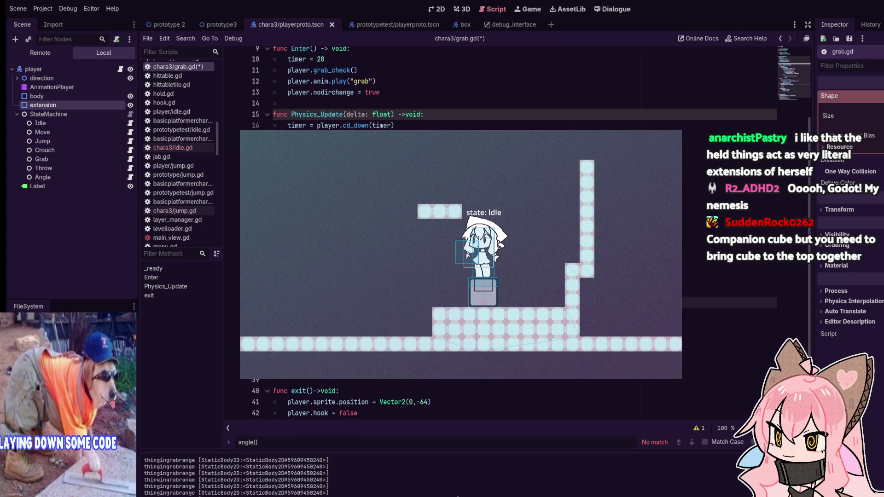
left_click(727, 368)
left_click(728, 325)
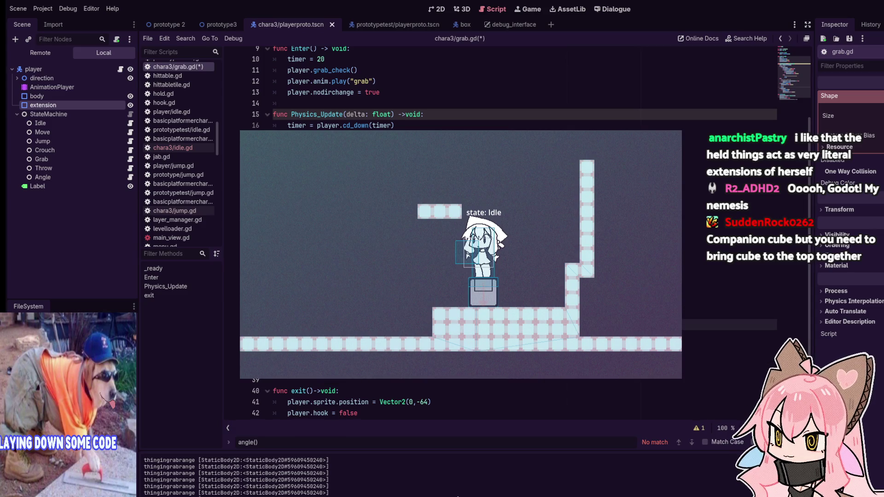
left_click(728, 357)
key("Return")
left_click(727, 324)
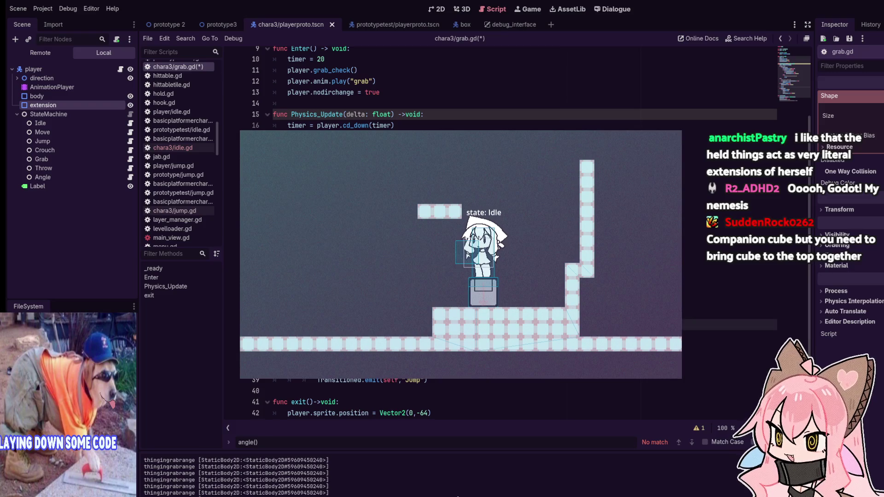
key("ctrl+s")
Add player.velocity.x = player.facing * 200 below jump_a(), stop the game with F8, and save
left_click(727, 358)
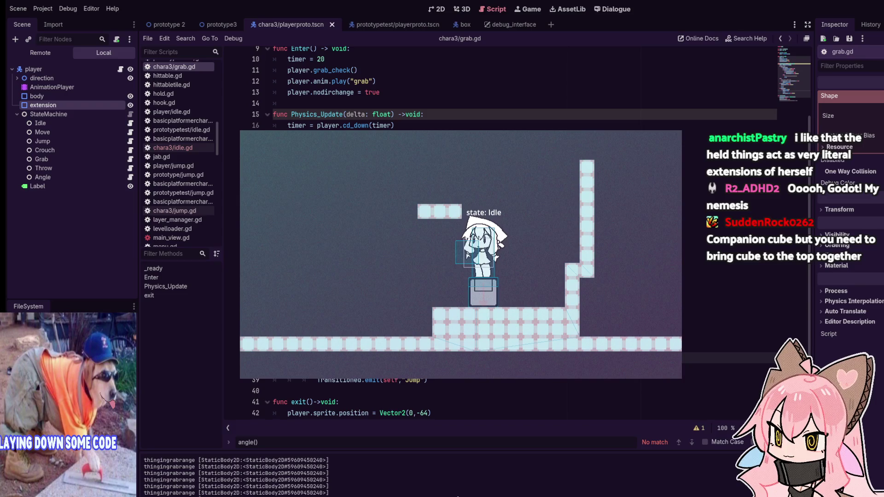
key("Return")
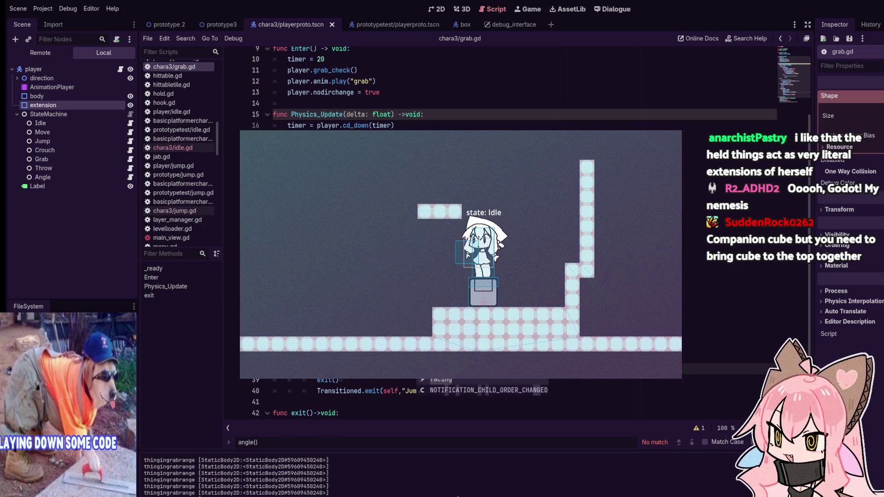
type("g")
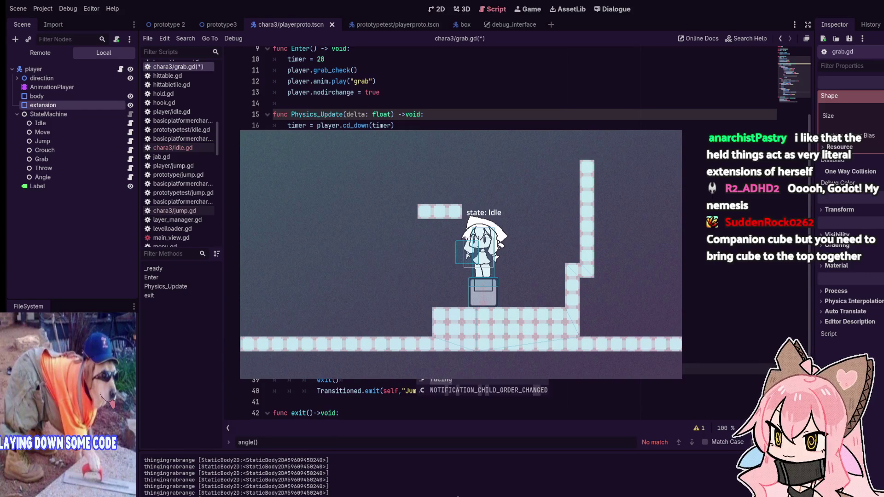
key("F8")
left_click(445, 367)
type("* 200")
key("BackSpace")
key("BackSpace")
type("00")
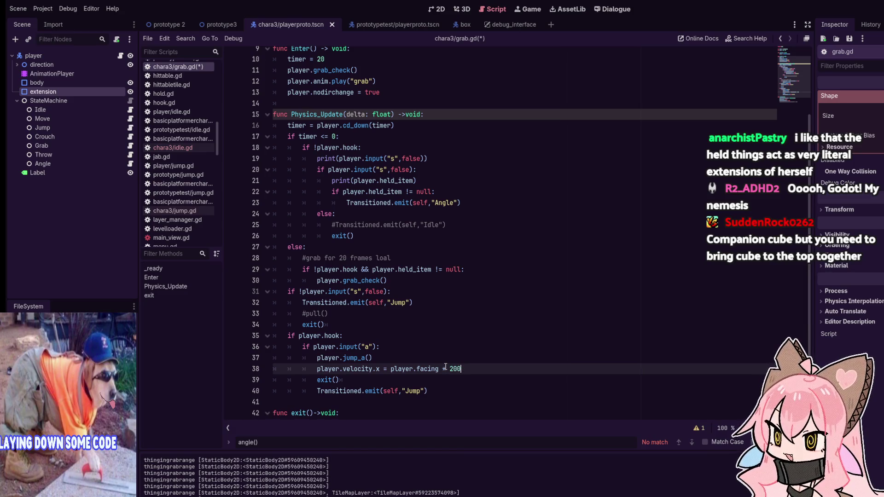
left_click(447, 357)
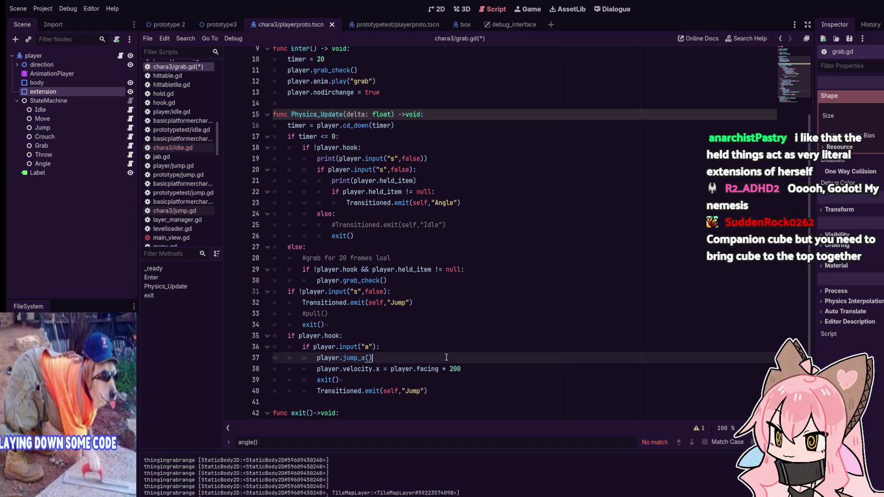
key("ctrl+s")
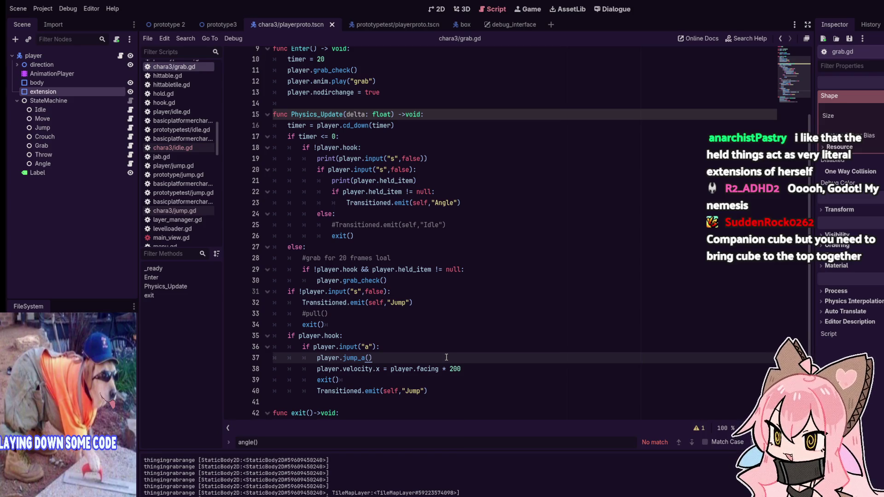
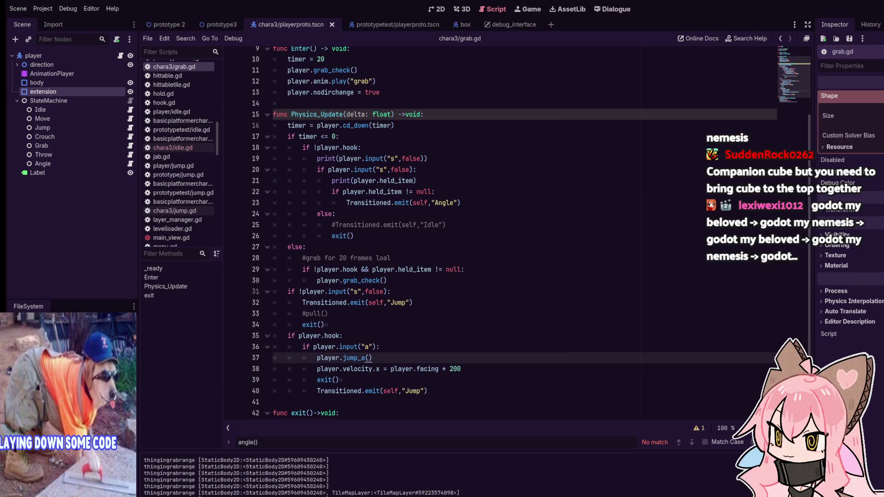
Run the prototype3 scene with F6, grab the box, and carry it right while jumping
left_click(196, 24)
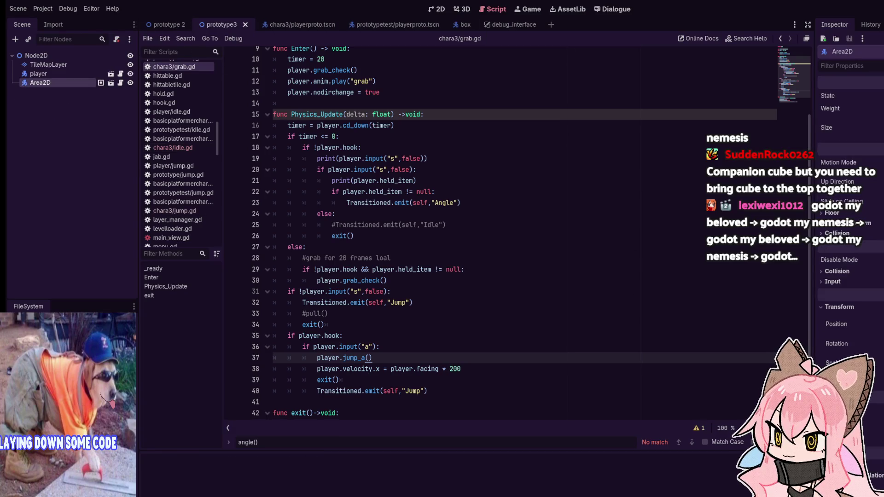
key("F6")
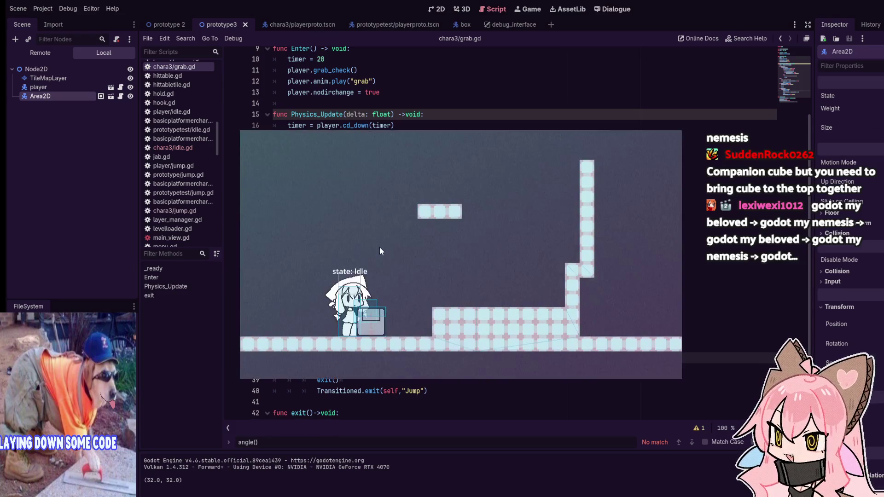
key("x")
key("Right")
key("space")
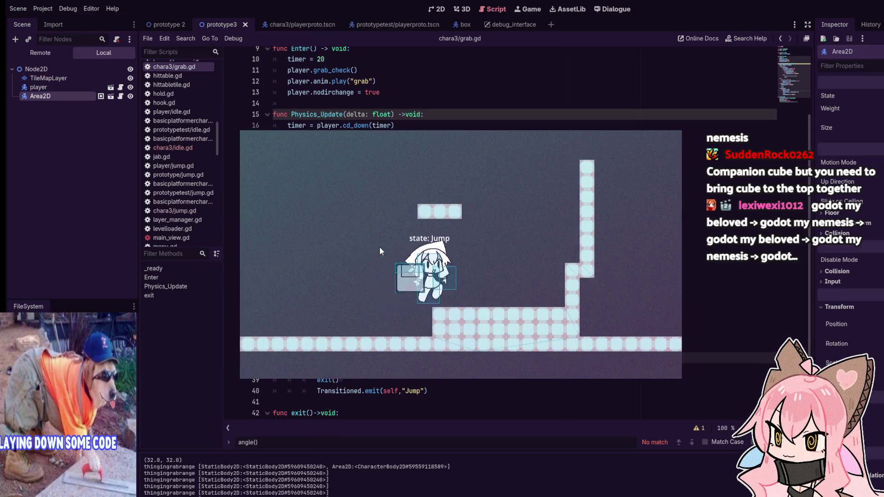
key("Right")
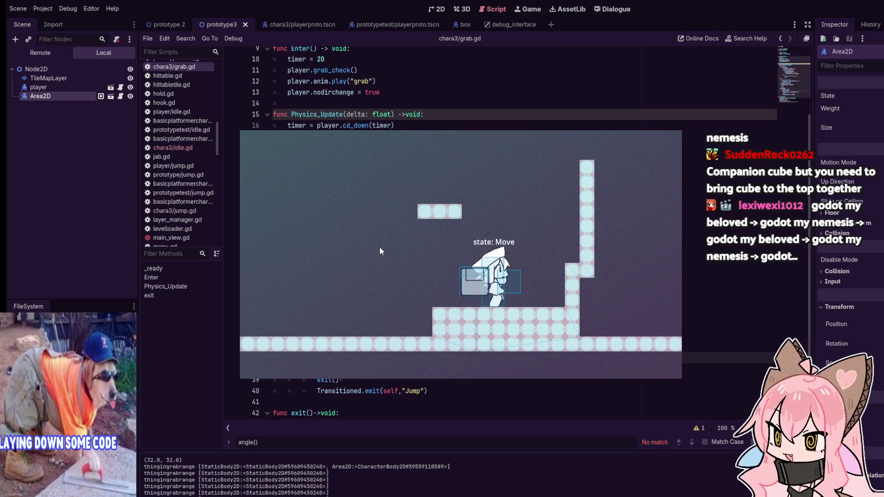
key("space")
Hop onto the box, pick it up again, turn right, throw it and jump up the wall
key("space")
key("Left")
key("x")
key("space")
key("Right")
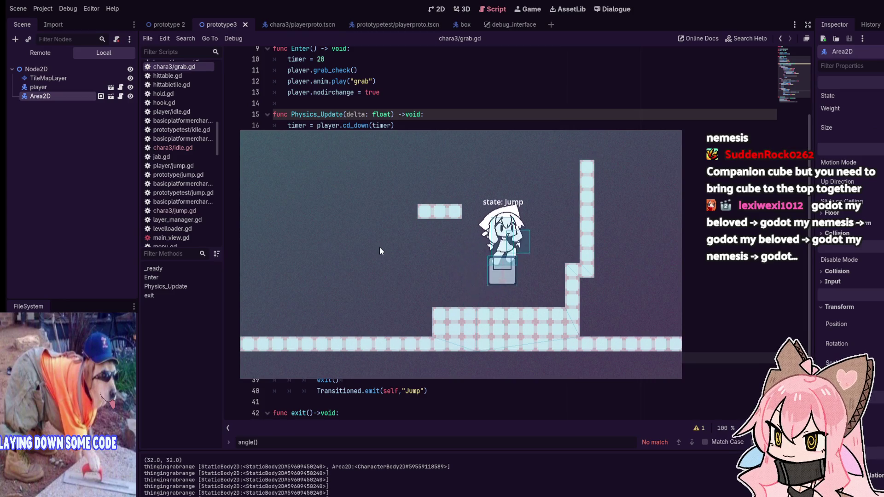
key("space")
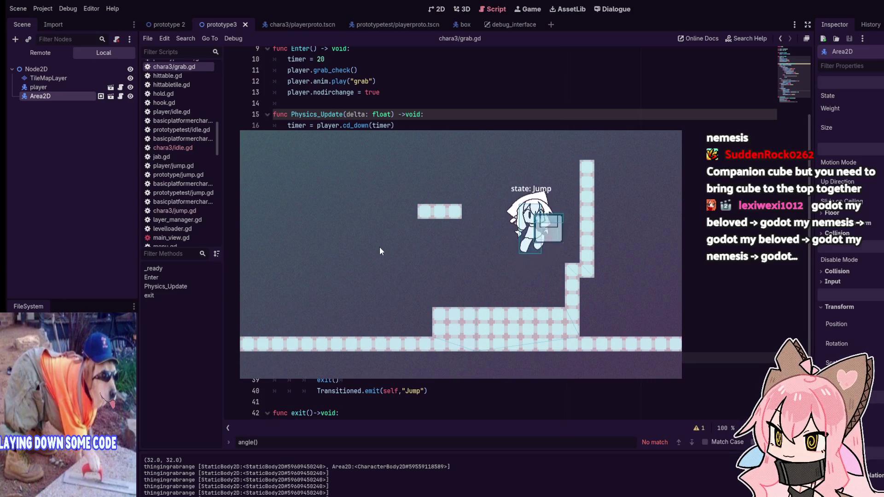
key("Left")
key("Right")
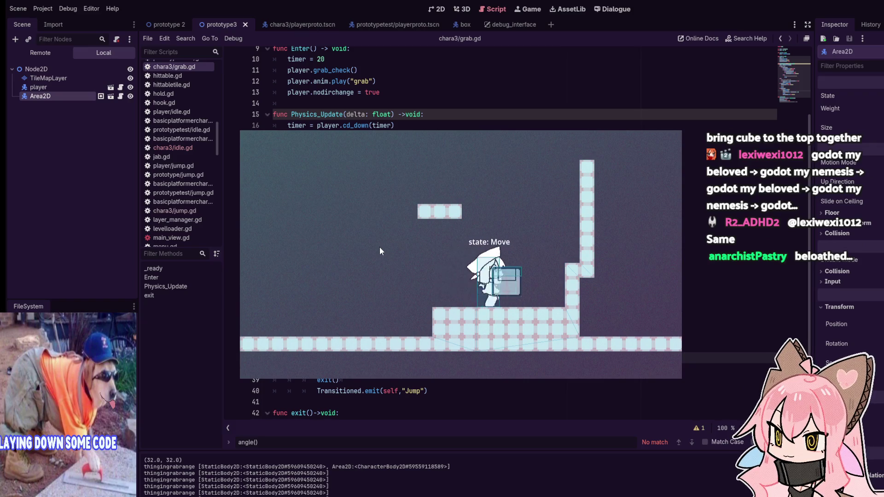
key("space")
key("x")
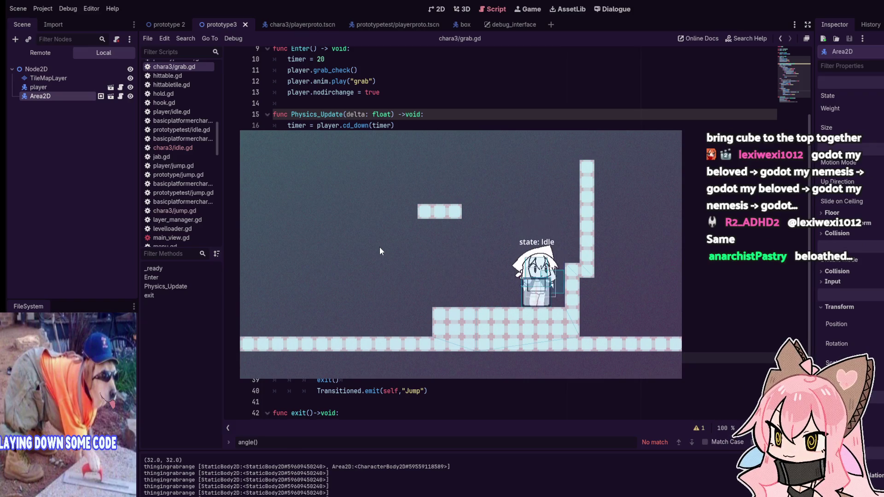
key("space")
key("Right")
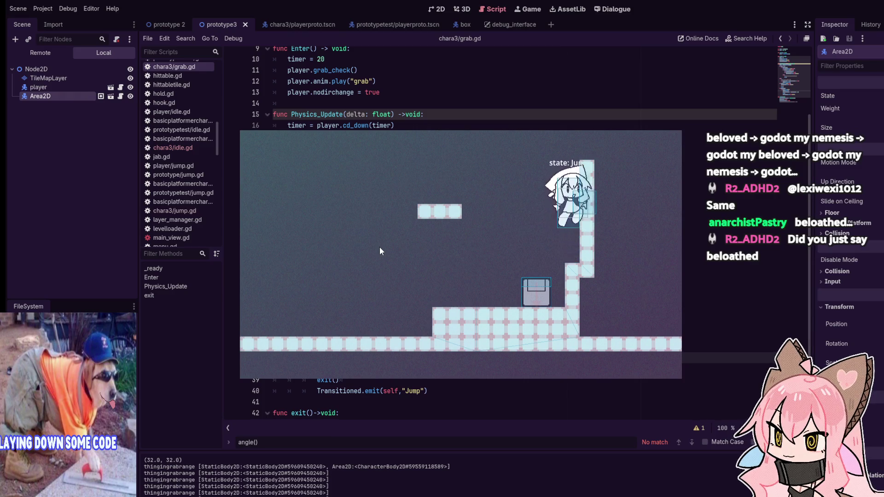
key("space")
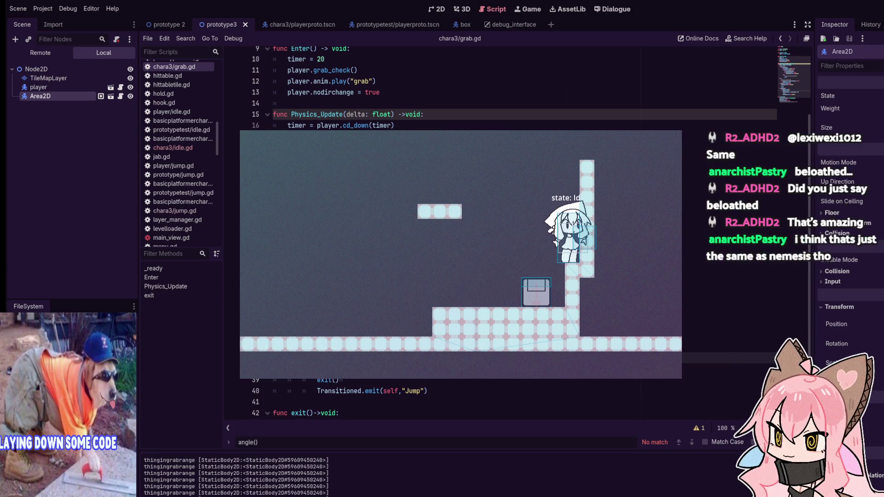
left_click(400, 381)
Move exit() below Transitioned.emit(self, "Jump") and add a blank line after line 36 in grab.gd
key("BackSpace")
key("BackSpace")
key("BackSpace")
key("Delete")
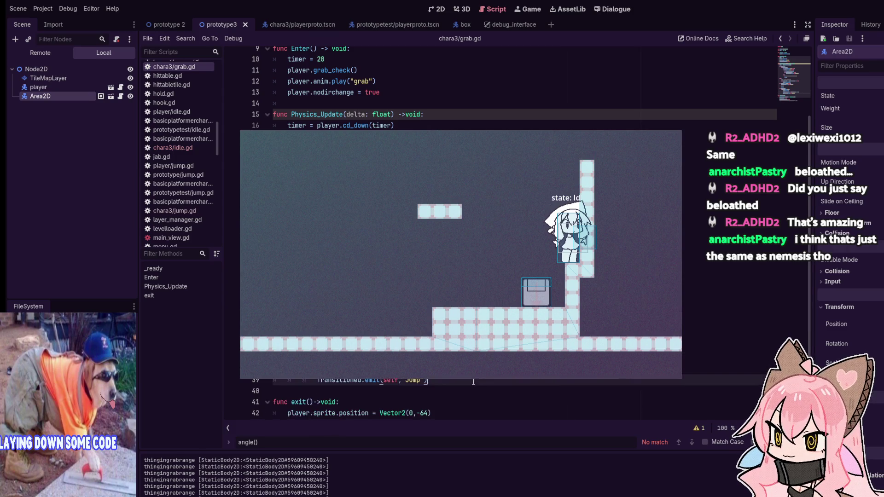
key("End")
key("Return")
type("exit()")
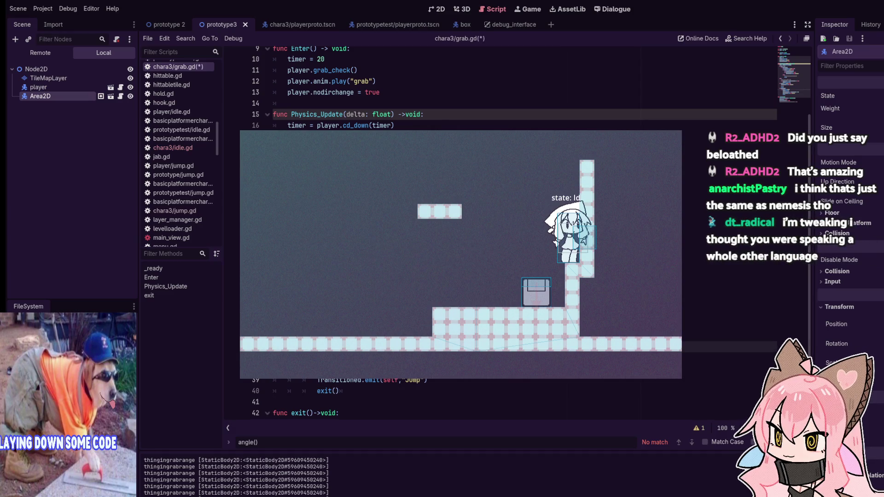
left_click(414, 292)
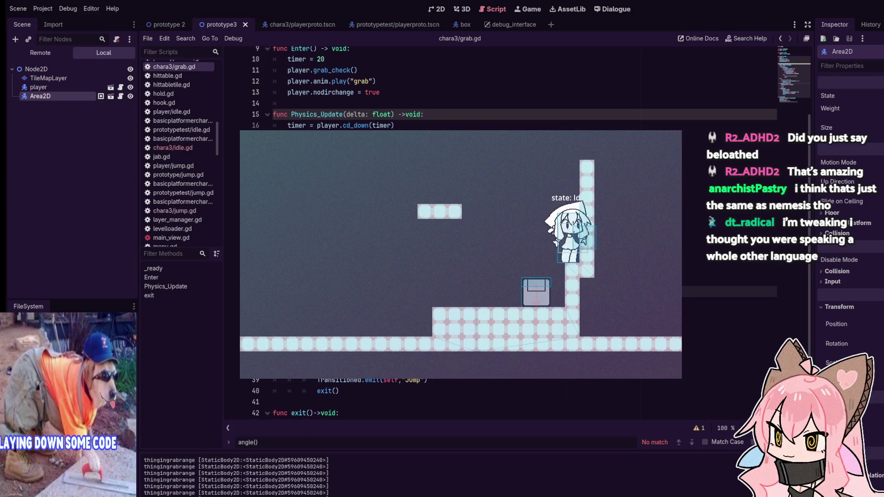
left_click(713, 347)
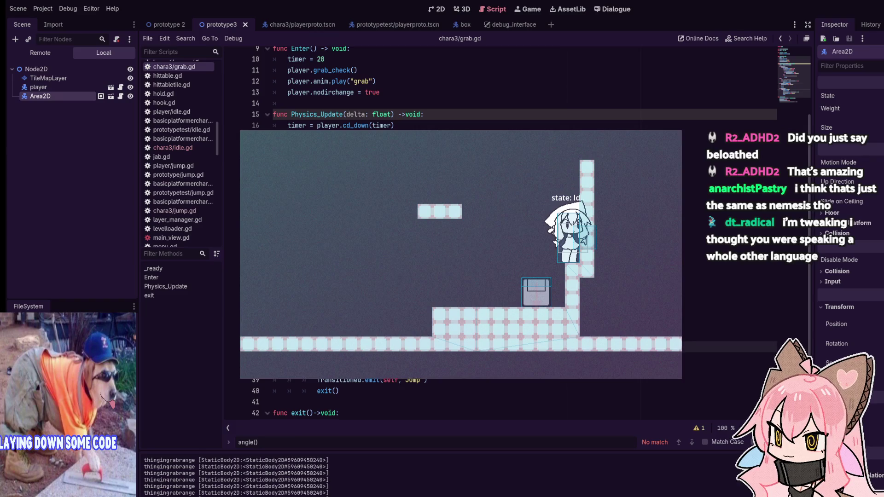
key("Return")
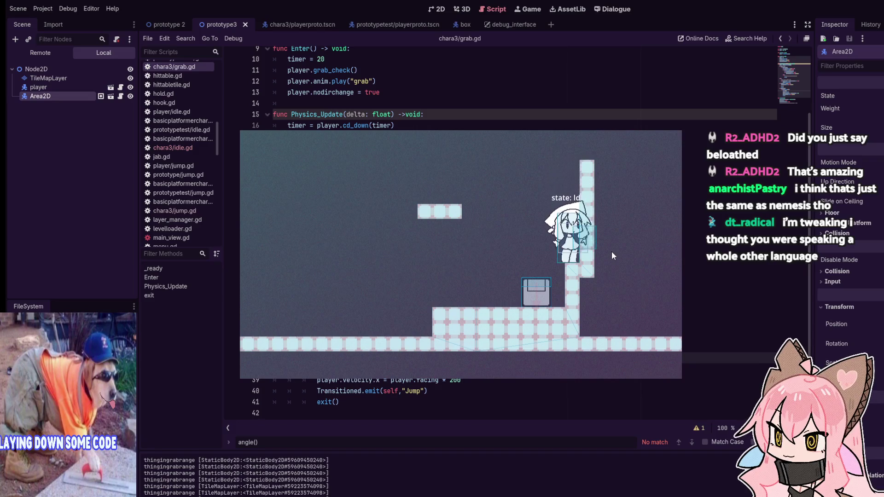
Retest jumping up the wall twice in the running game
left_click(718, 280)
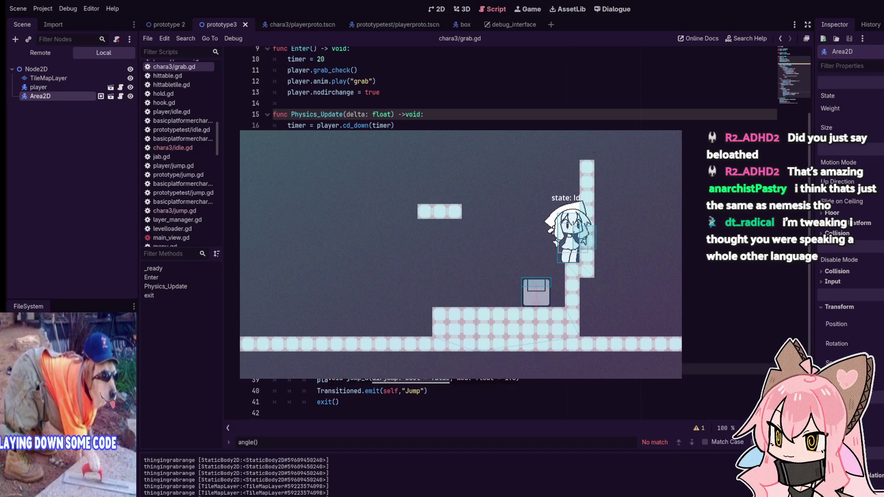
key("space")
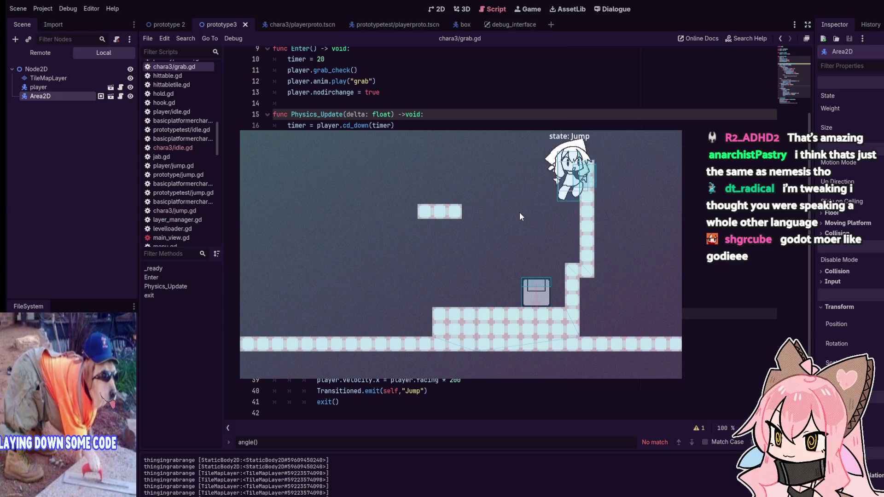
key("space")
key("space")
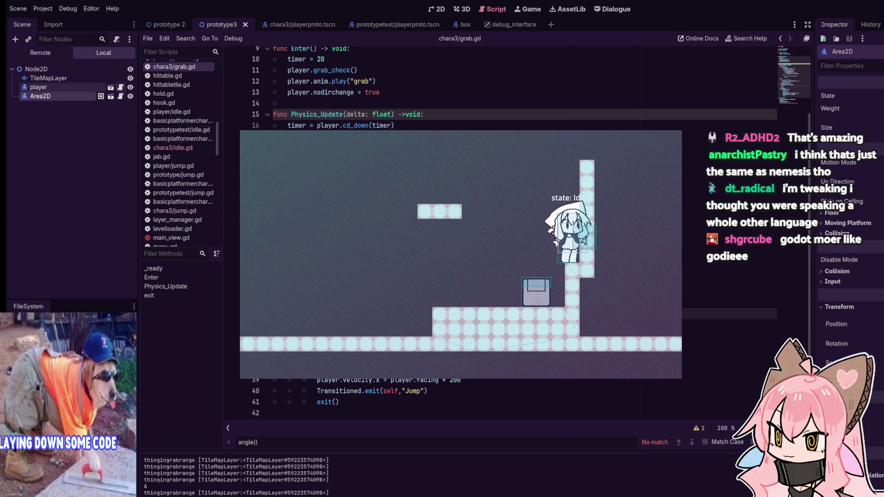
left_click(120, 87)
Review the obj.gd, Angle and Grab scripts in playerproto.tscn, then edit and save grab.gd
left_click(120, 97)
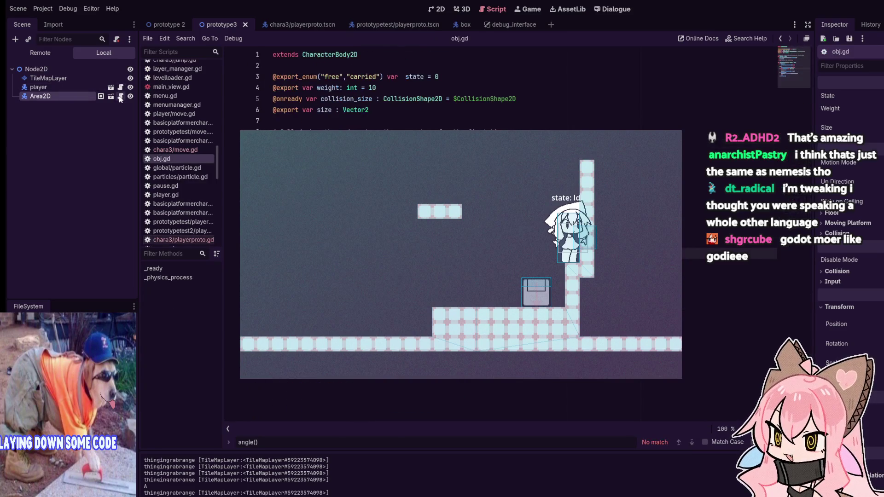
left_click(293, 25)
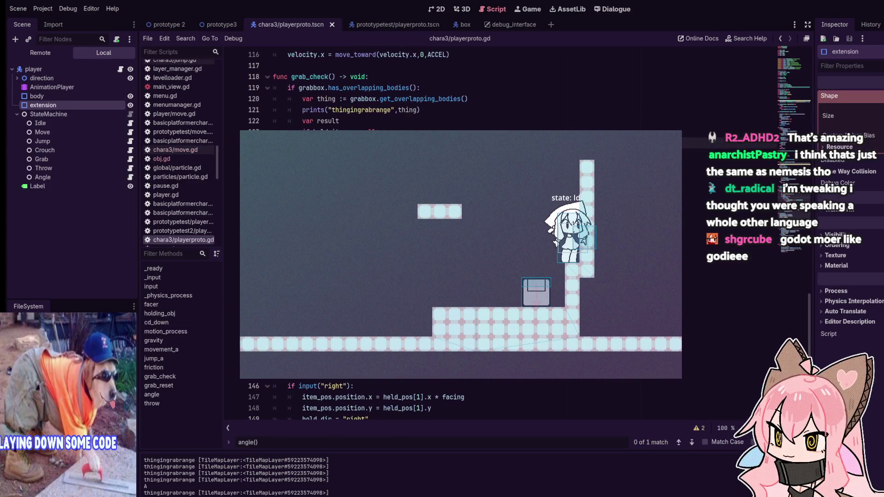
left_click(130, 177)
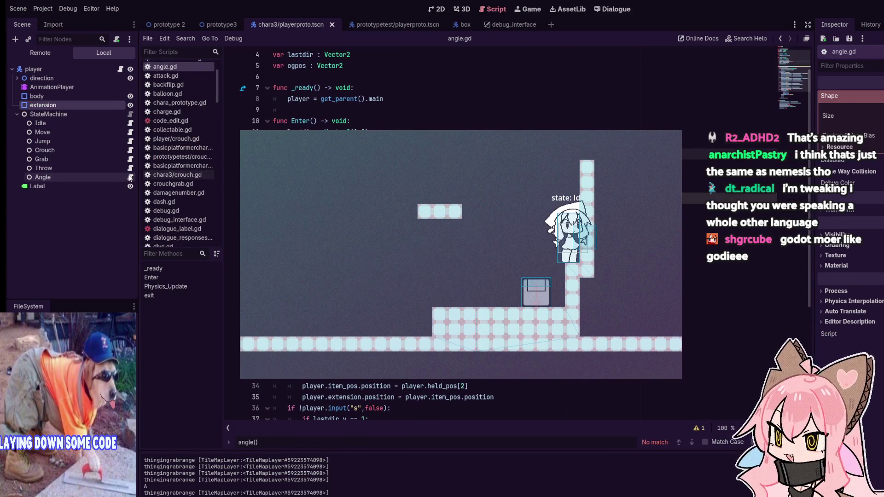
left_click(131, 159)
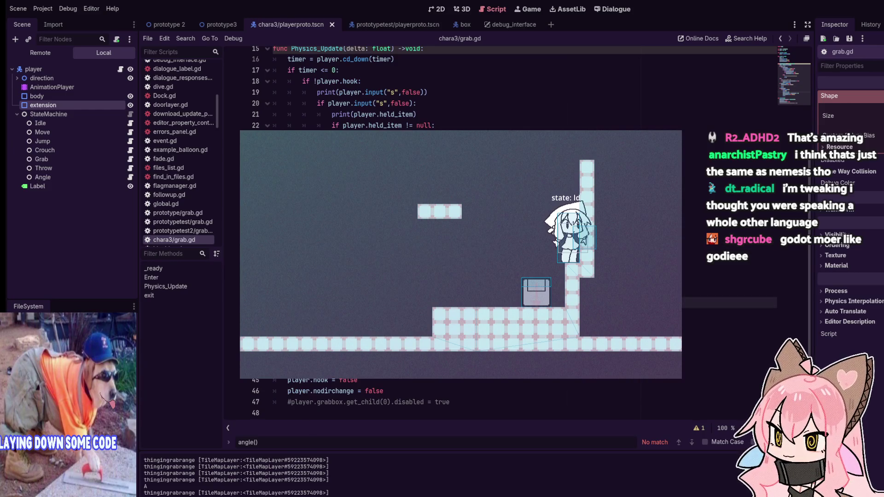
key("BackSpace")
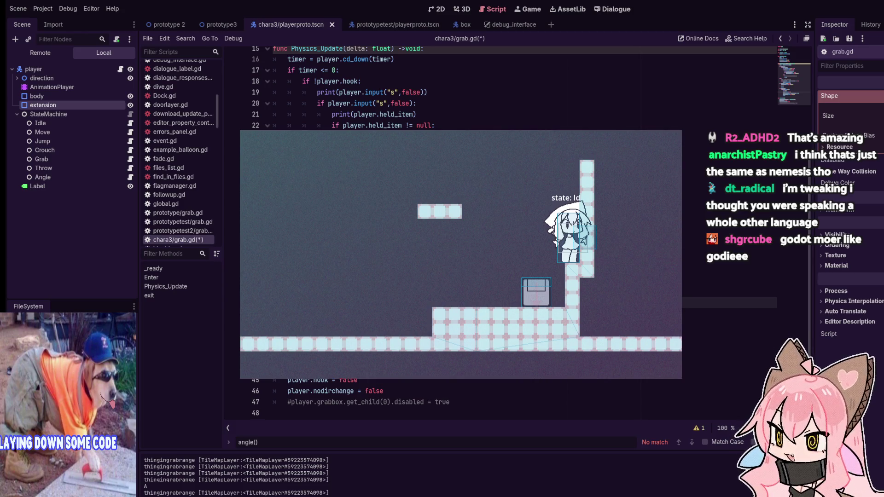
key("ctrl+s")
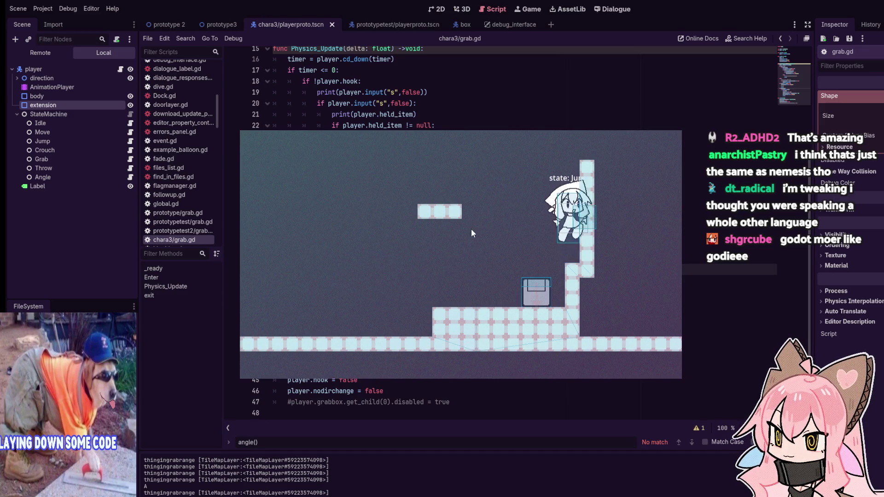
Climb the wall, jump off the box, and grab the box on the lower platform
key("Left")
key("Right")
key("space")
key("Left")
key("space")
key("Right")
key("Left")
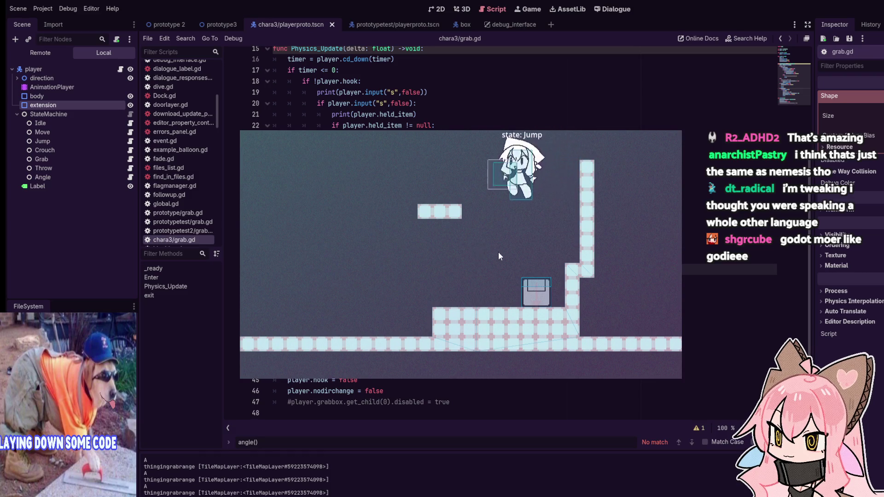
key("s")
key("Right")
key("space")
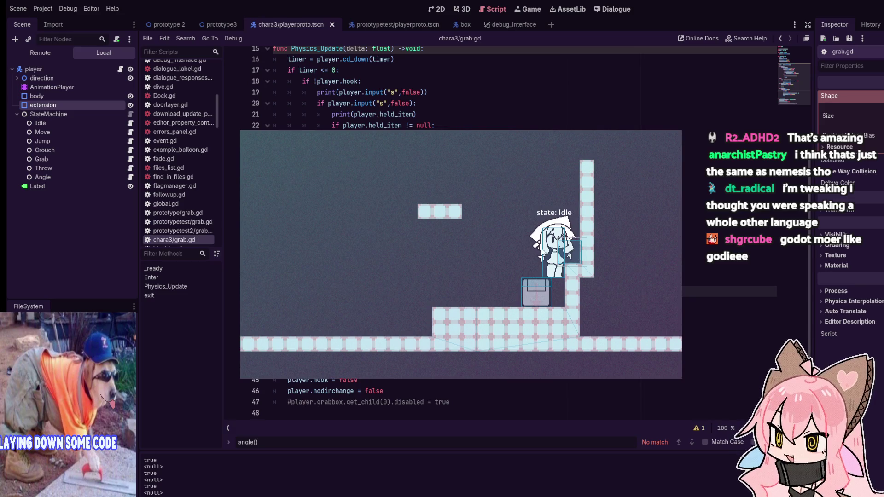
key("Left")
key("space")
key("Left")
key("Left")
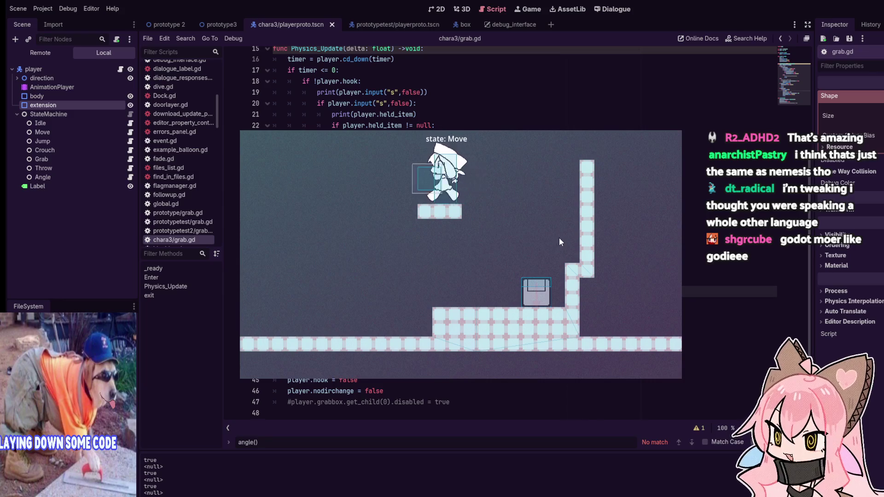
key("Right")
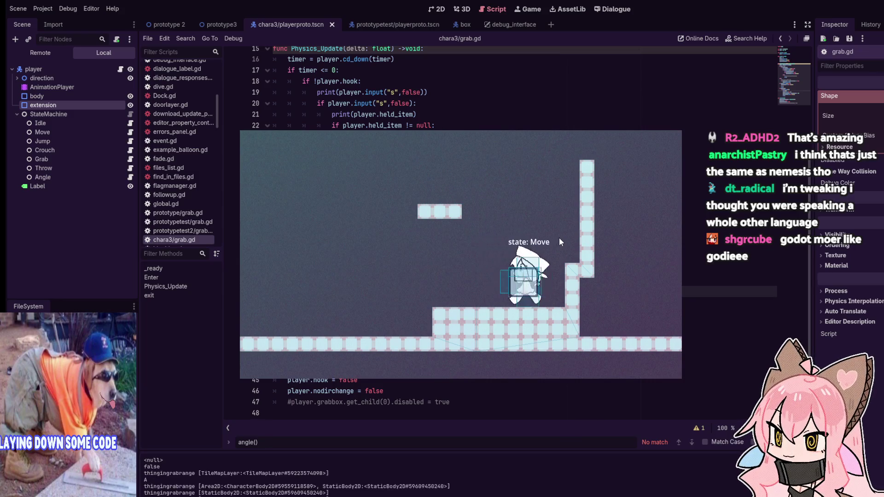
Carry the box left and right, jump with it, drop it, and throw it mid-jump
key("Left")
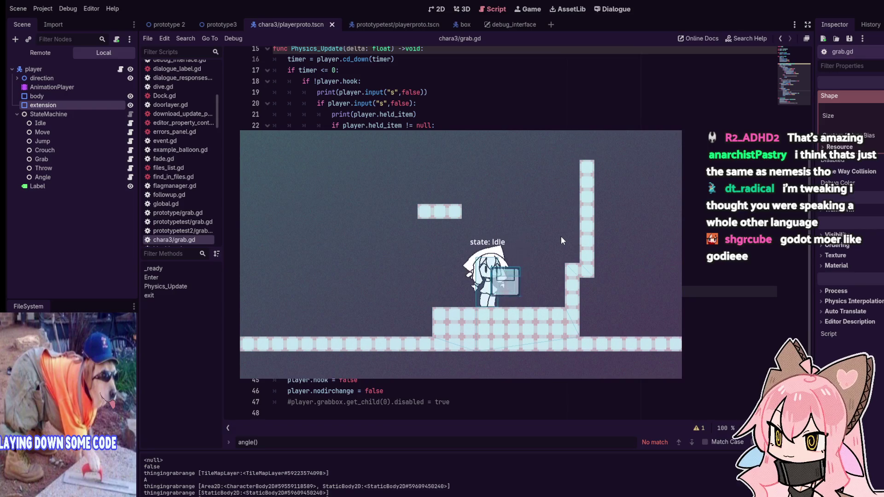
key("Right")
key("space")
key("Left")
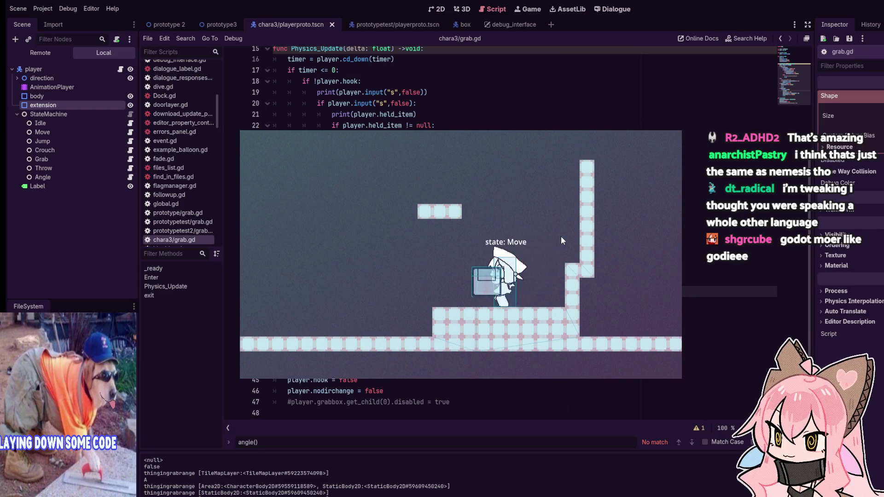
key("space")
key("Right")
key("space")
key("s")
key("space")
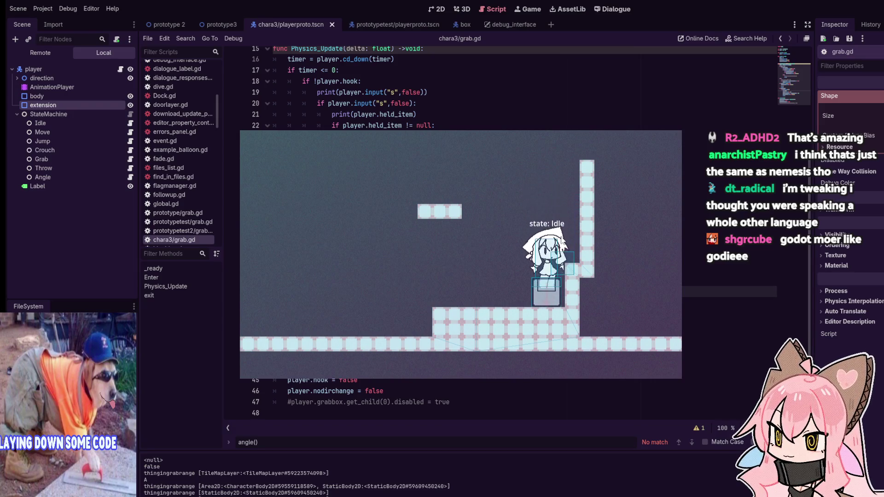
key("space")
key("s")
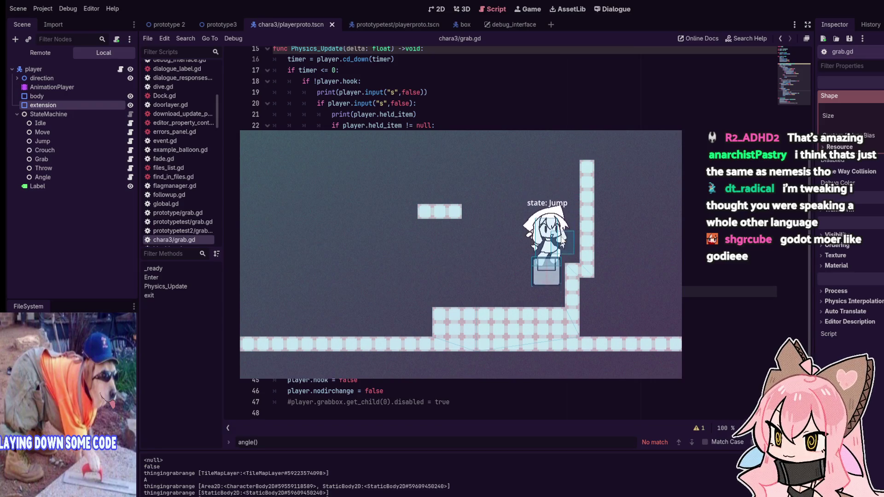
Climb the wall, jump to the small floating platform, and leap off the tall wall
key("Right")
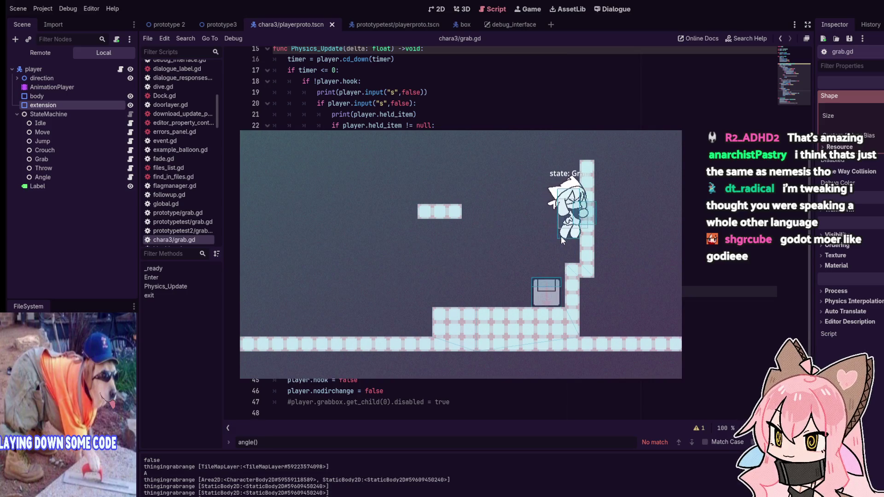
key("Up")
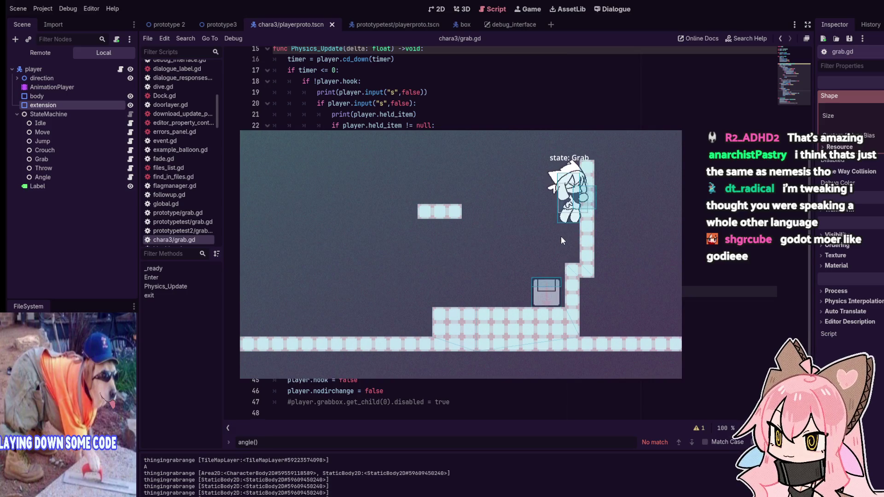
key("Left")
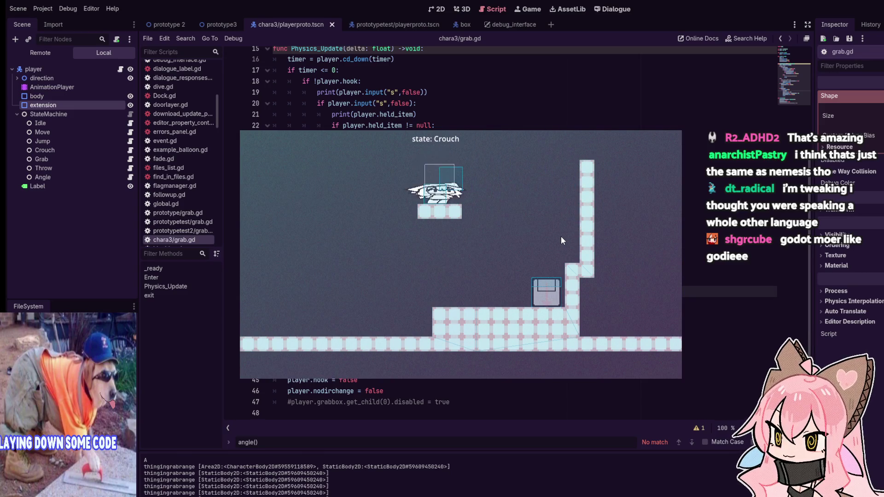
key("Right")
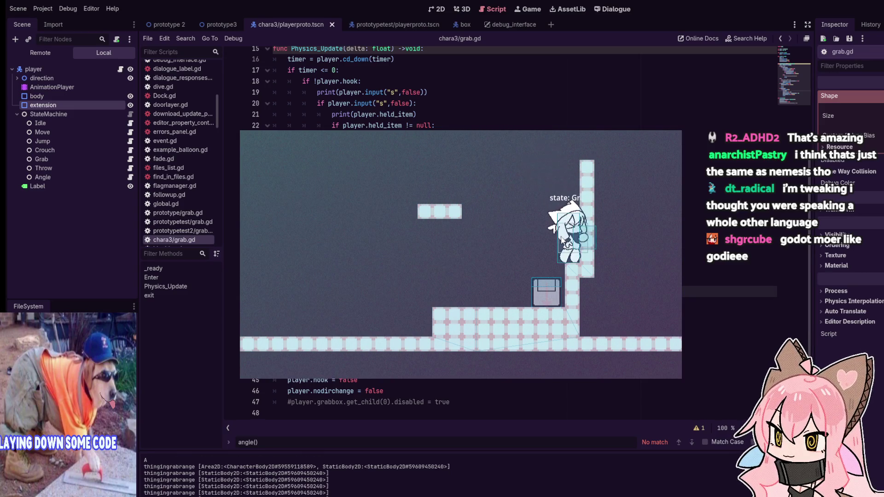
key("Left")
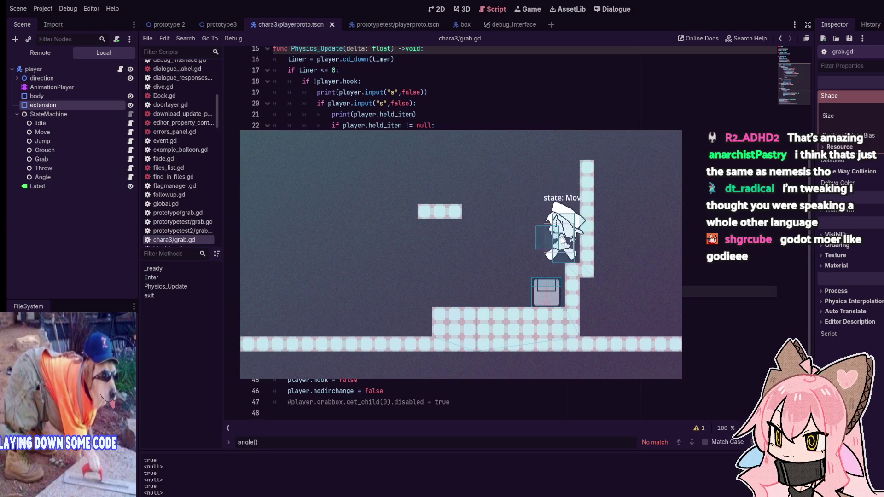
key("Left")
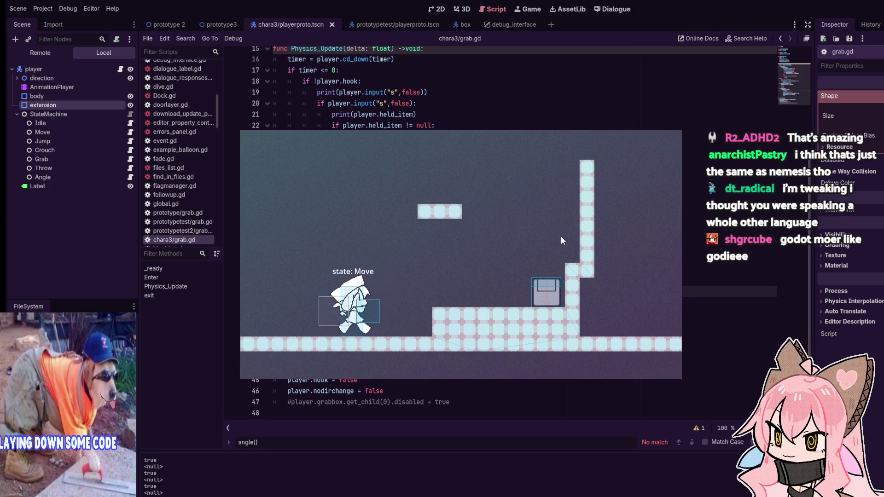
Pick up and set down the box, leap between floating block and wall, then stop with F8
key("Right")
key("Left")
key("s")
key("Up")
key("s")
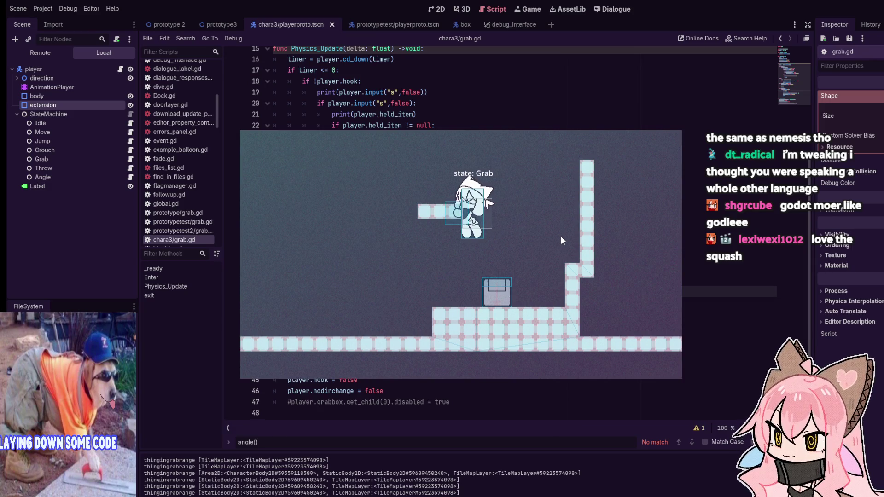
key("Up")
key("Right")
key("Up")
key("Left")
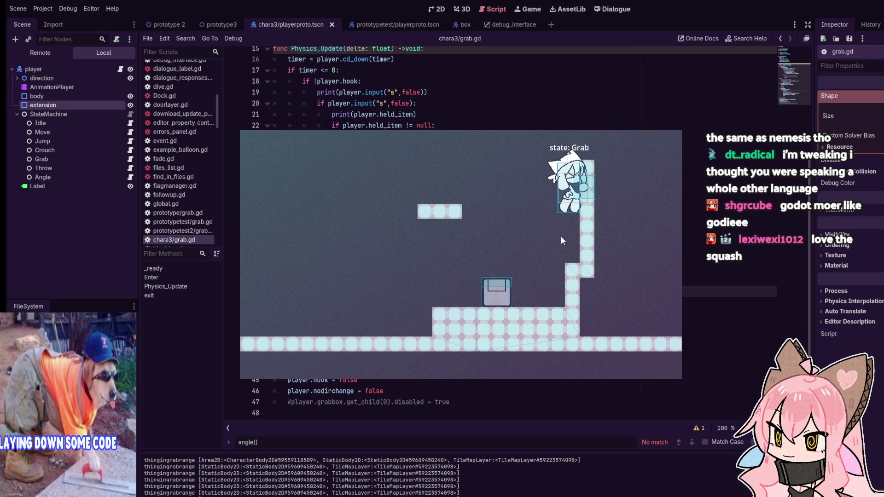
key("Left")
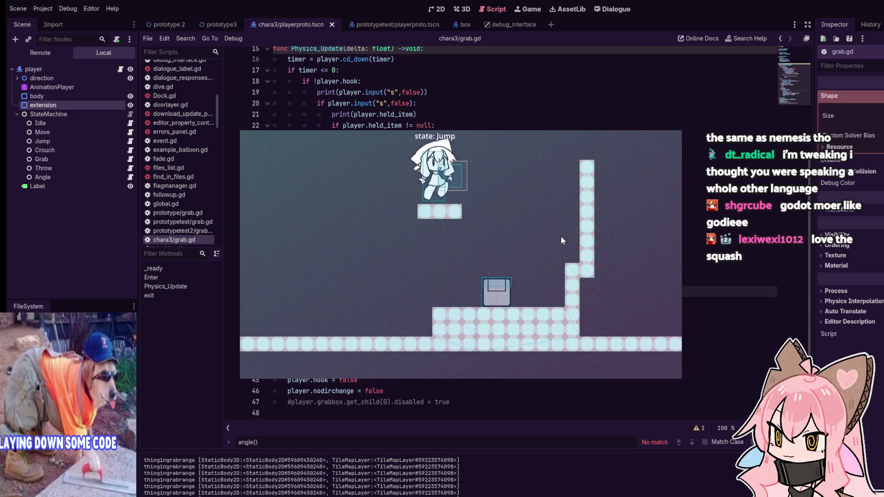
key("Right")
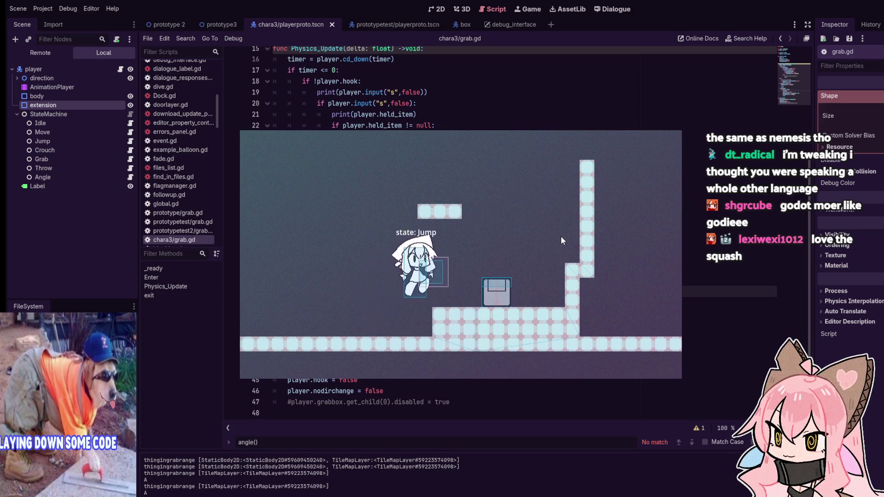
key("Up")
key("Right")
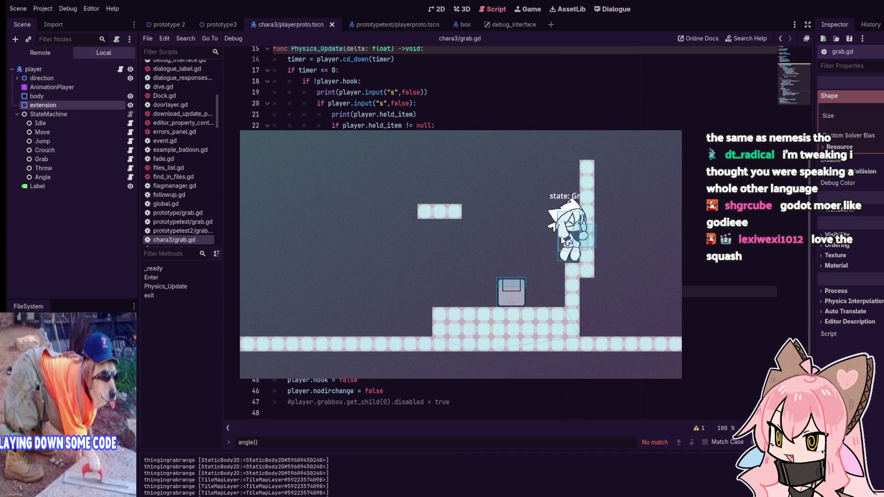
key("F8")
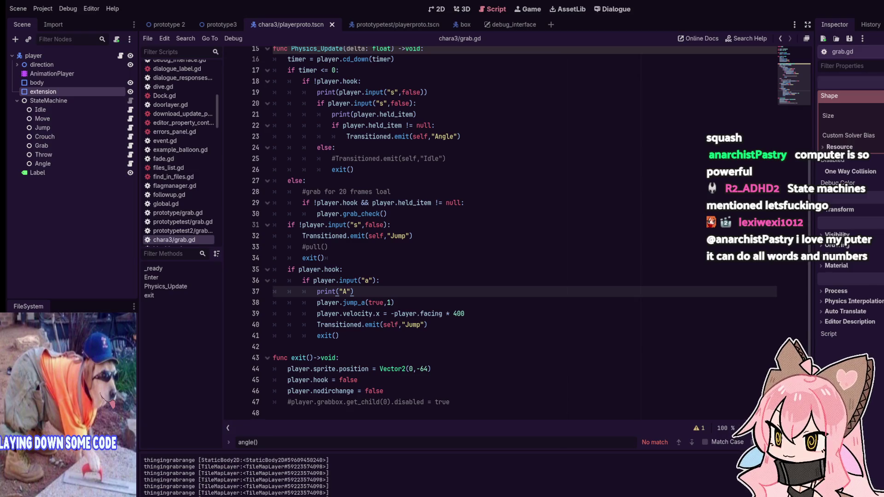
Open the prototype3 level in the 2D view and run it with F6
left_click(387, 103)
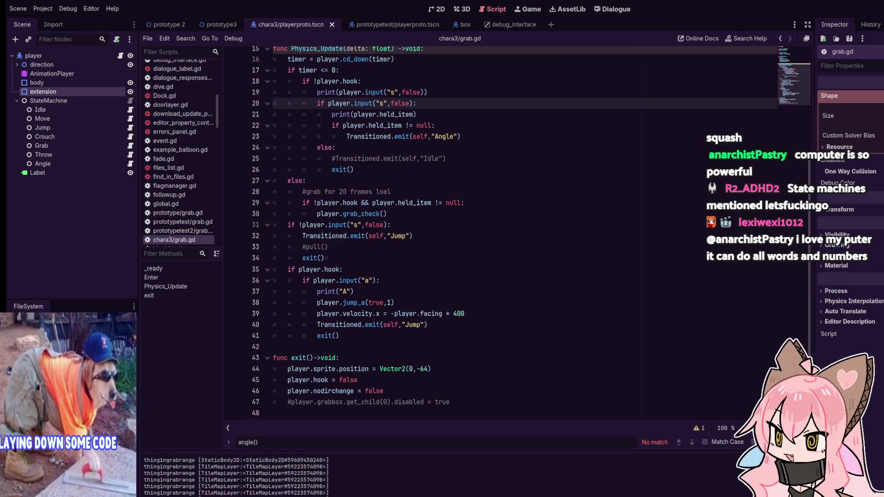
left_click(383, 114)
left_click(91, 59)
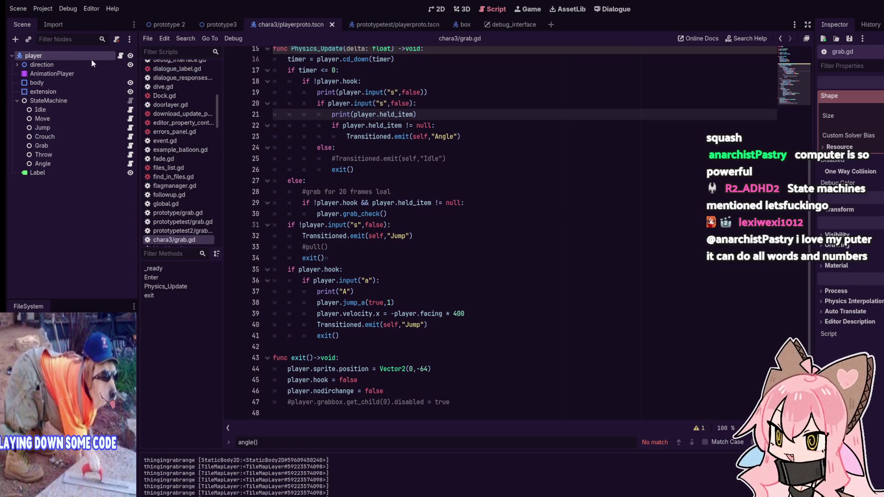
left_click(220, 24)
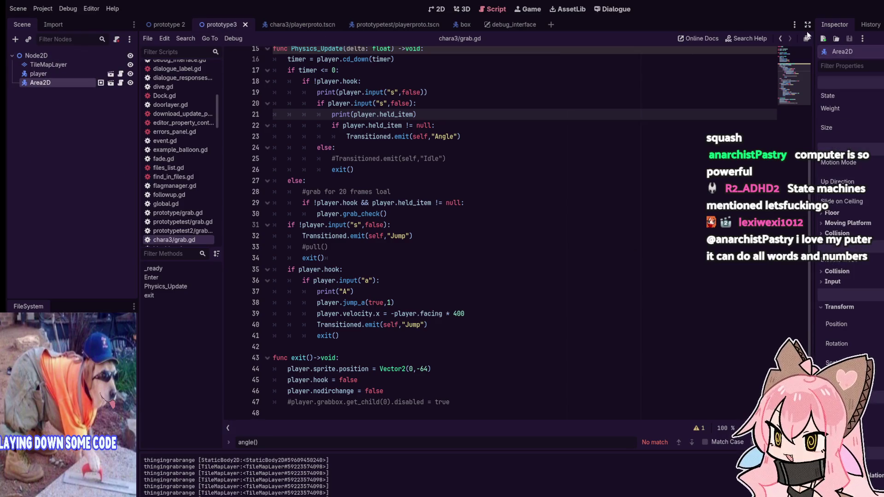
left_click(440, 13)
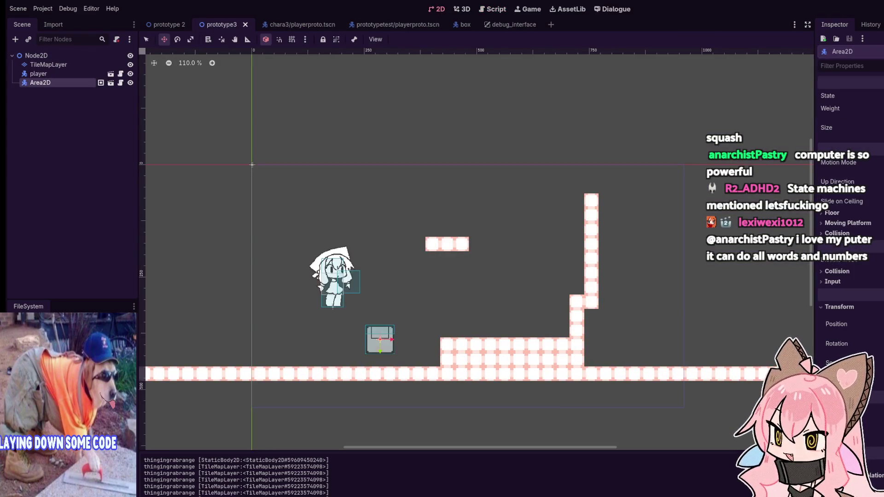
key("F6")
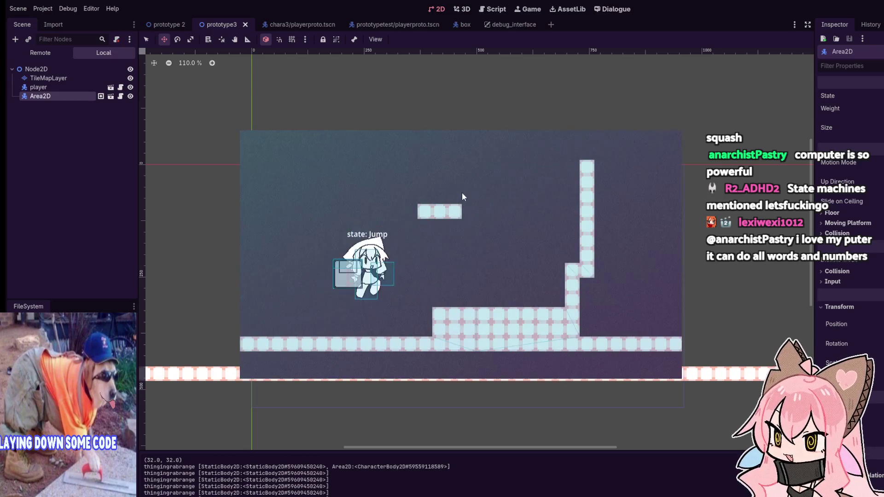
Jump around, move onto the raised platform, and throw the box to the right
key("space")
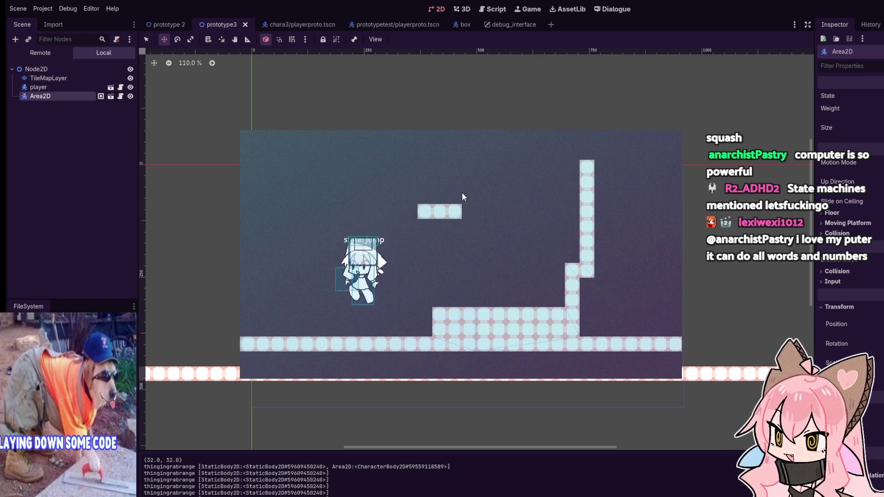
key("Right")
key("space")
key("Left")
key("space")
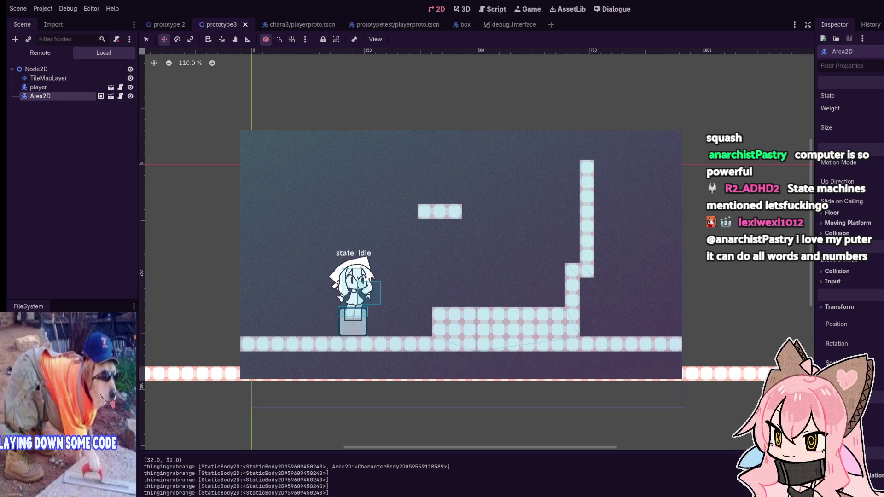
key("space")
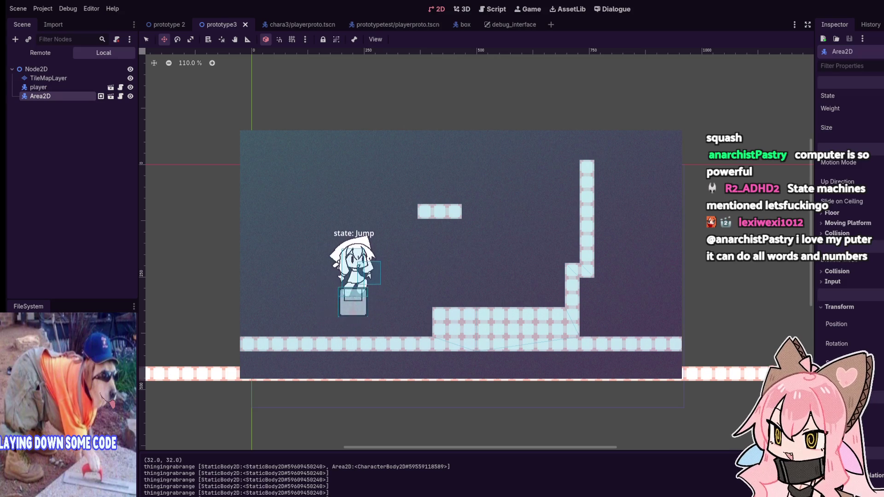
key("space")
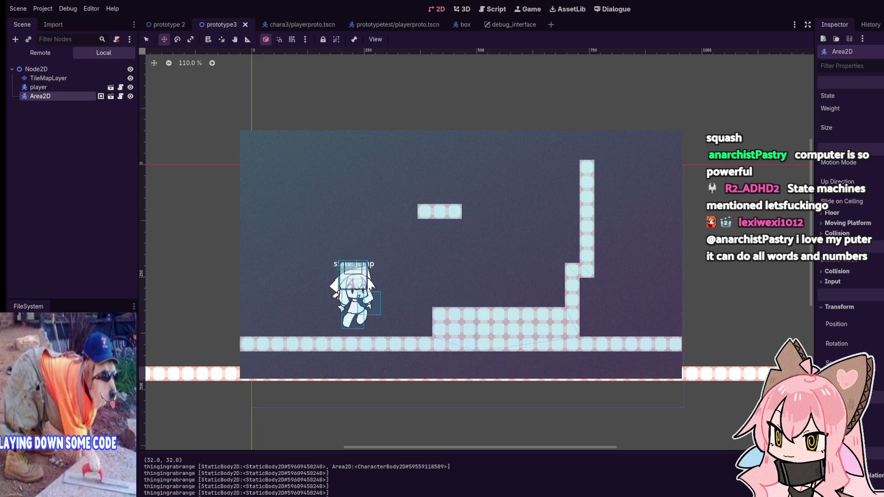
key("Right")
key("space")
key("Left")
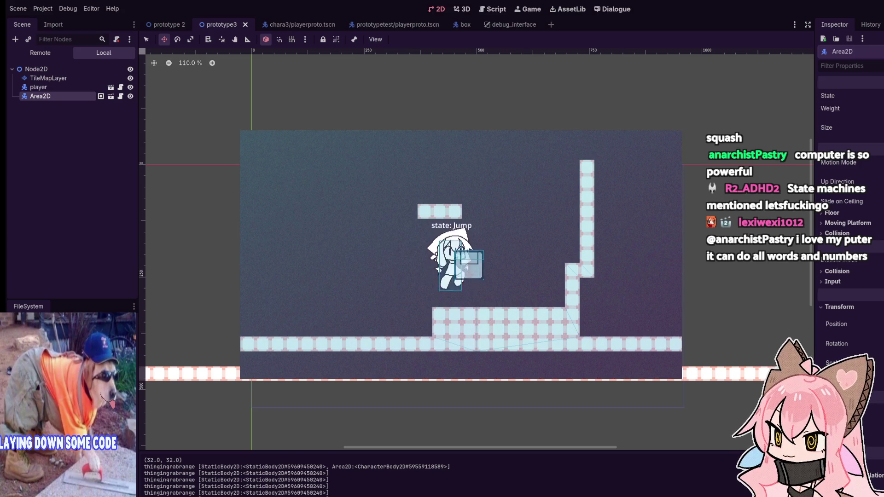
Wall-jump back to the platform, land on the box, then jump to the floating platform
key("Right")
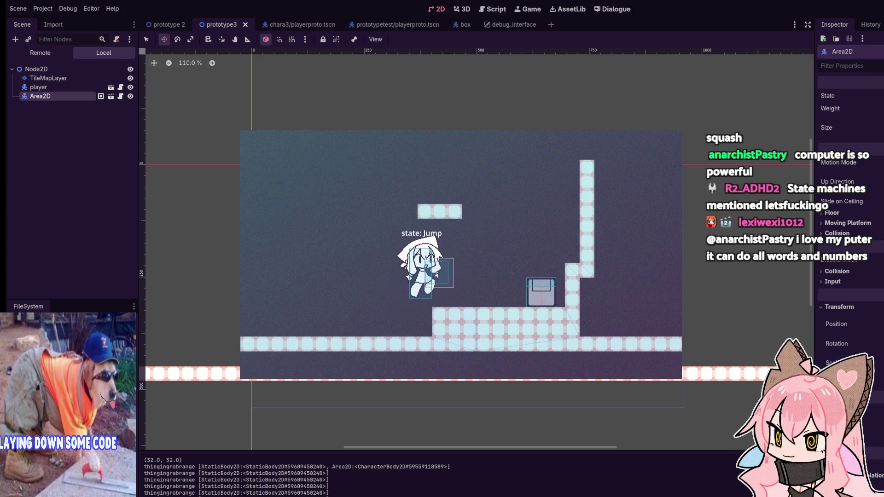
key("space")
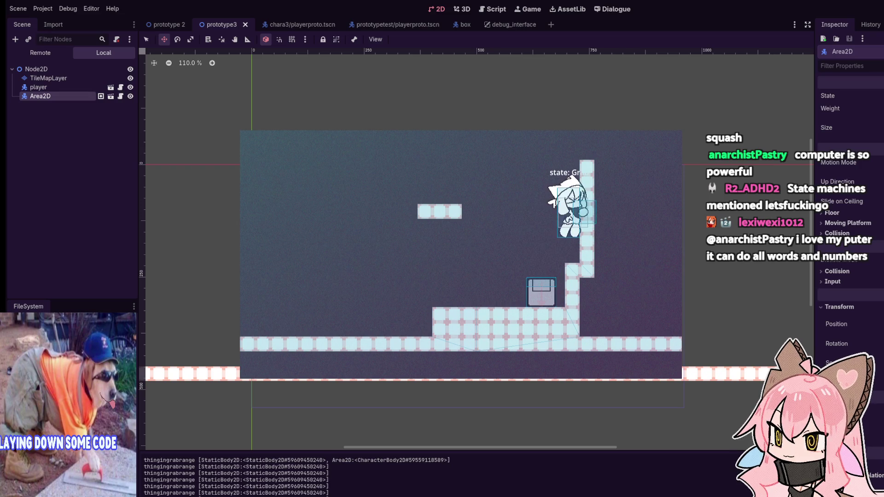
key("space")
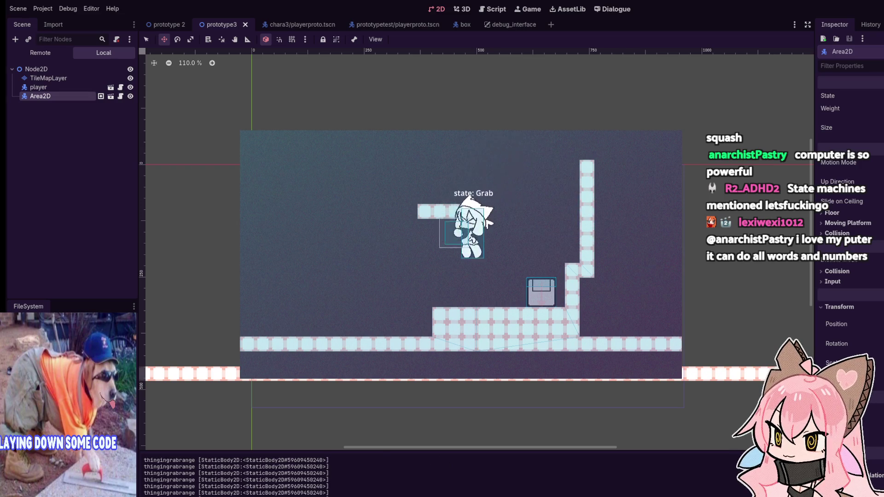
key("Right")
key("space")
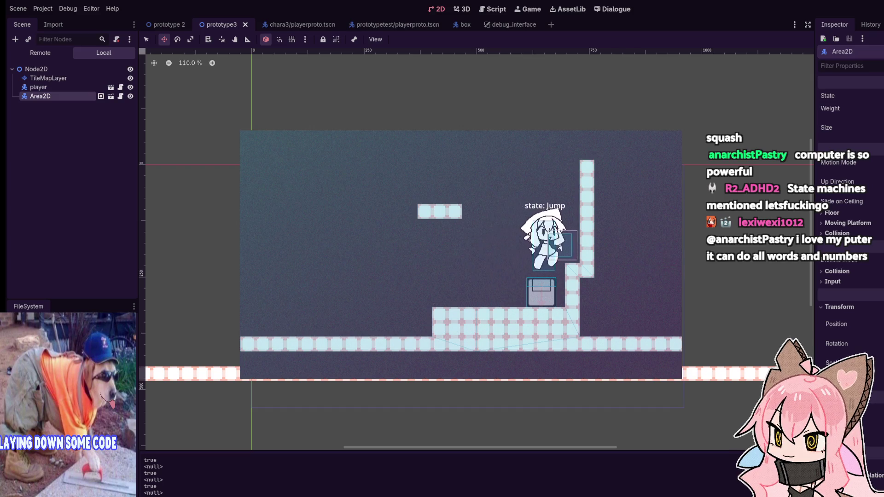
key("space")
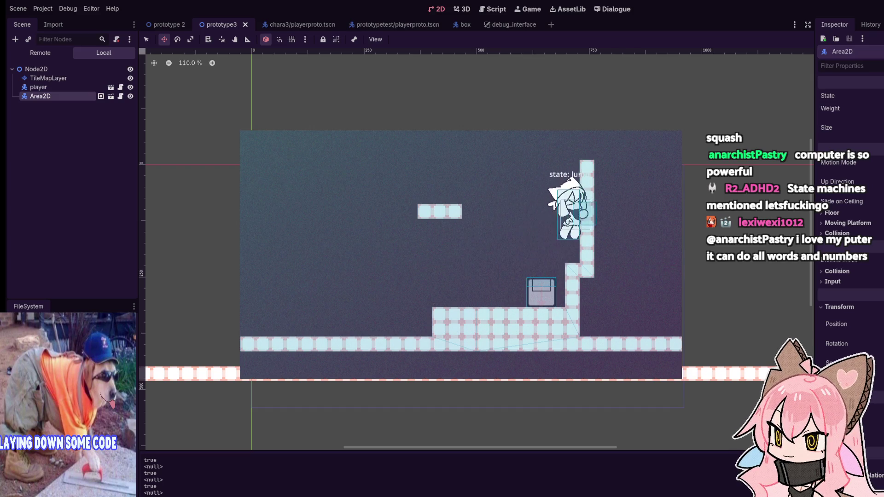
key("space")
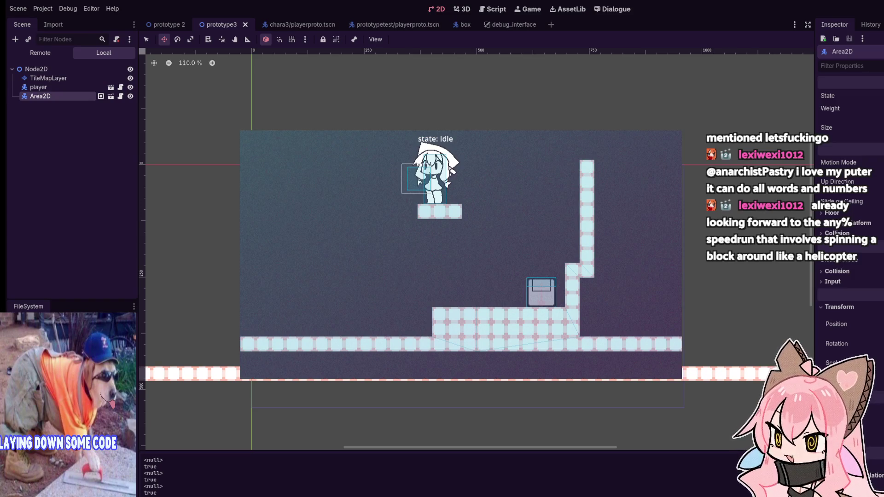
Grab the box with E, carry it left, turn right and jump while holding it
key("Right")
key("Left")
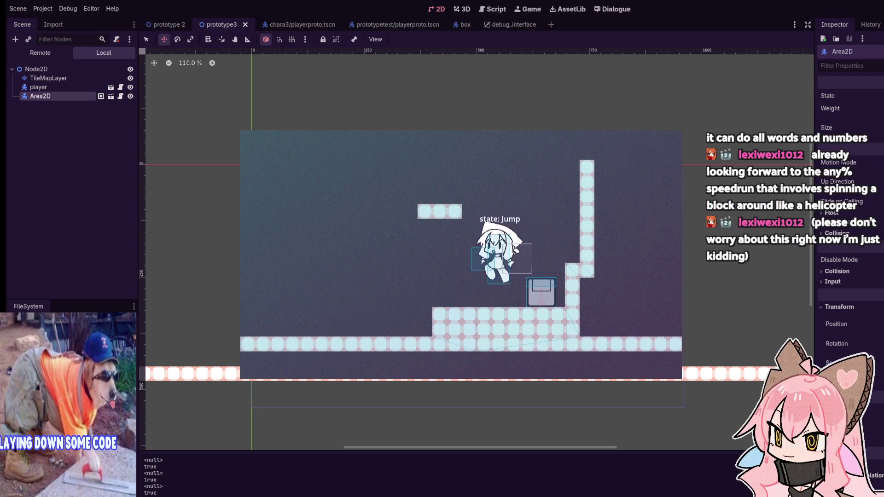
key("Right")
key("e")
key("Left")
key("space")
key("Right")
key("space")
key("space")
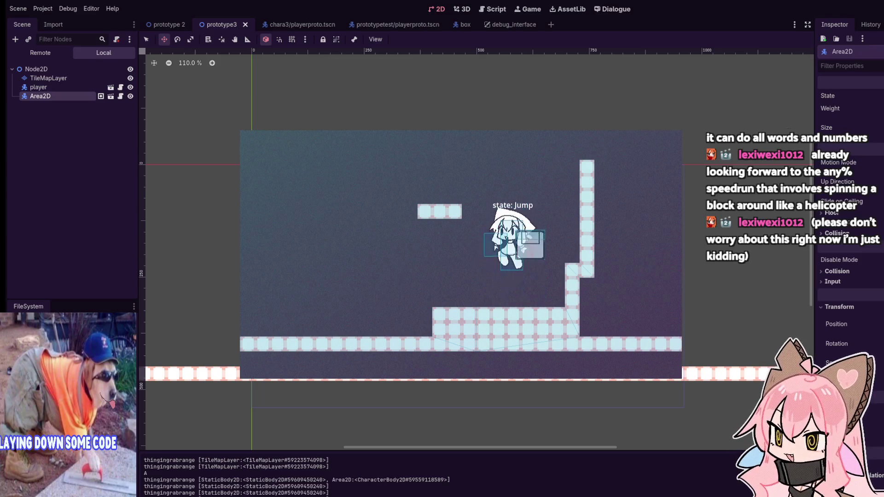
key("space")
Crouch with the box, crawl left and right, then stand back up
key("Left")
key("Down")
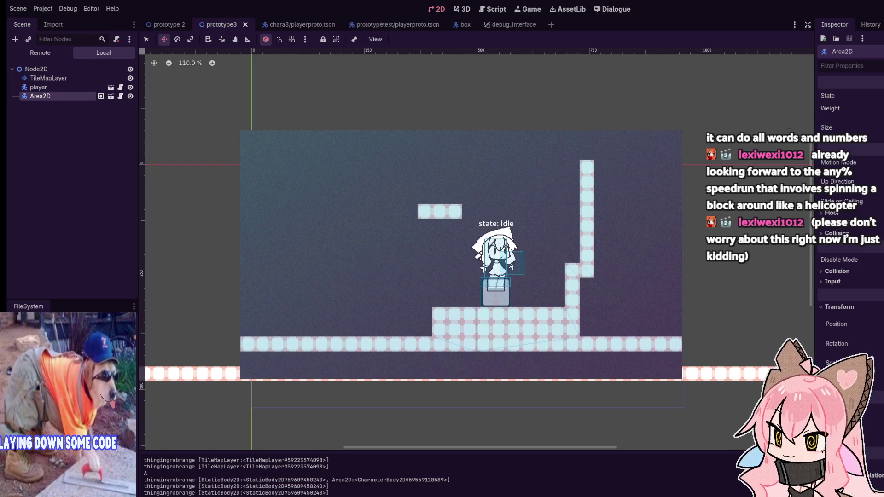
key("Down")
key("Left")
key("Left")
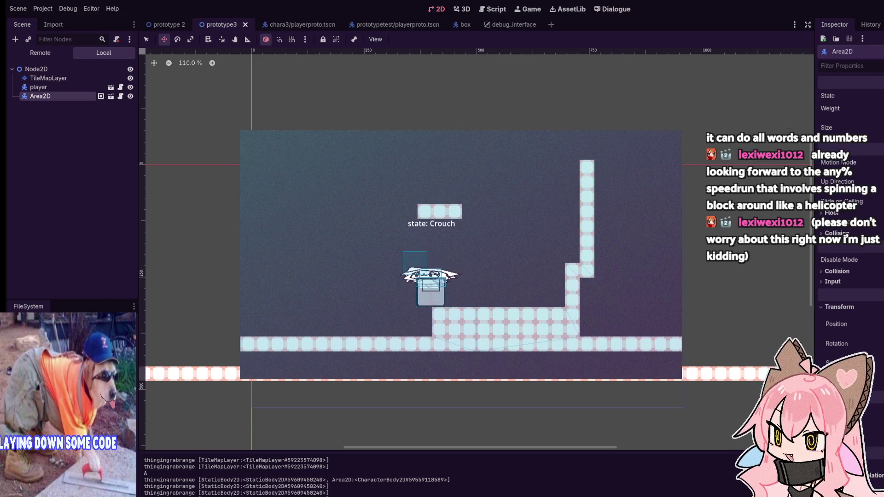
key("Down")
key("Right")
key("Left")
key("Right")
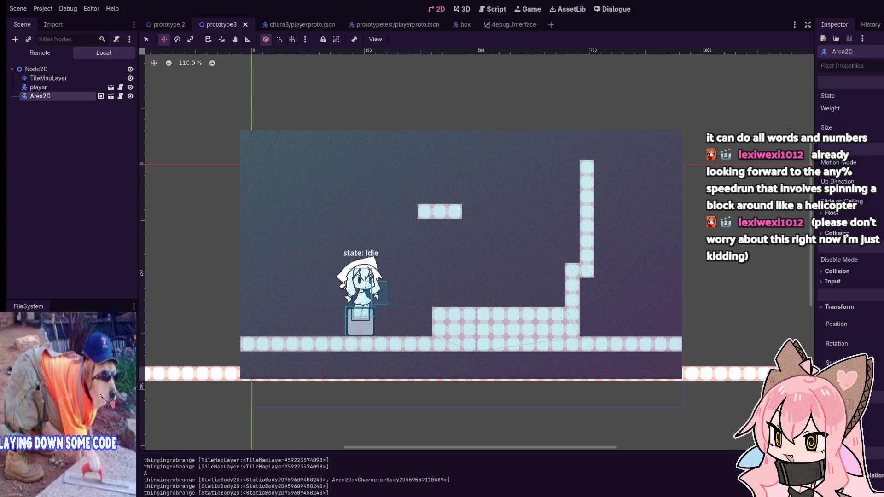
key("Down")
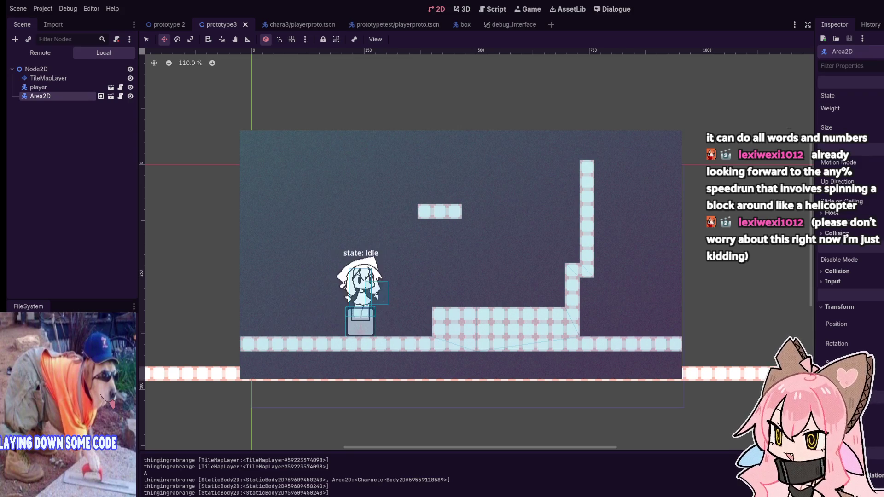
key("Down")
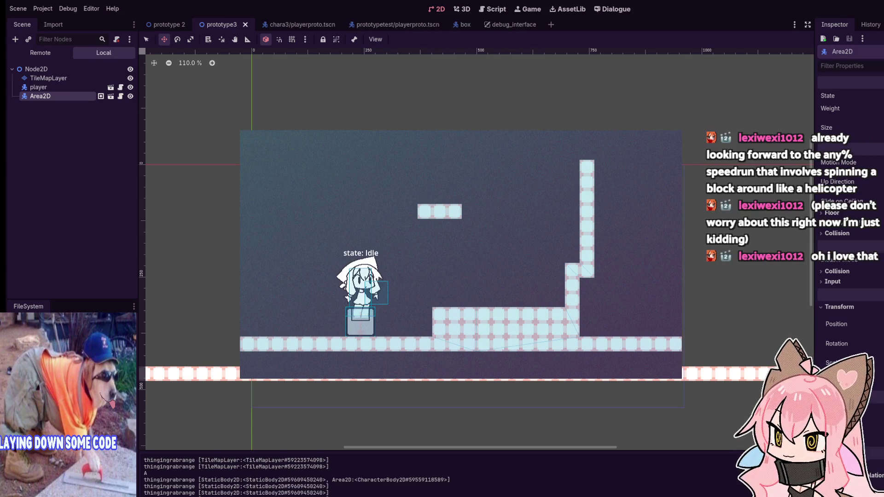
In playerproto.tscn, view the Crouch, Move and Jump state scripts, ending on crouch.gd
left_click(299, 24)
left_click(130, 152)
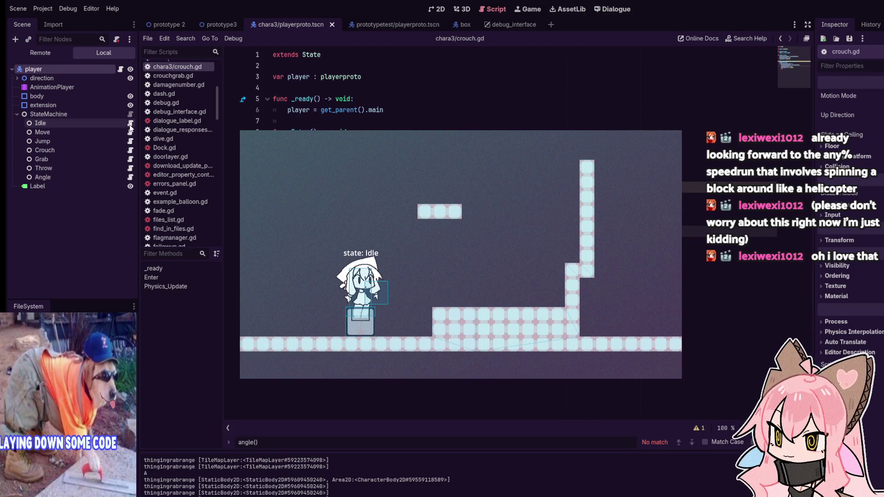
left_click(131, 132)
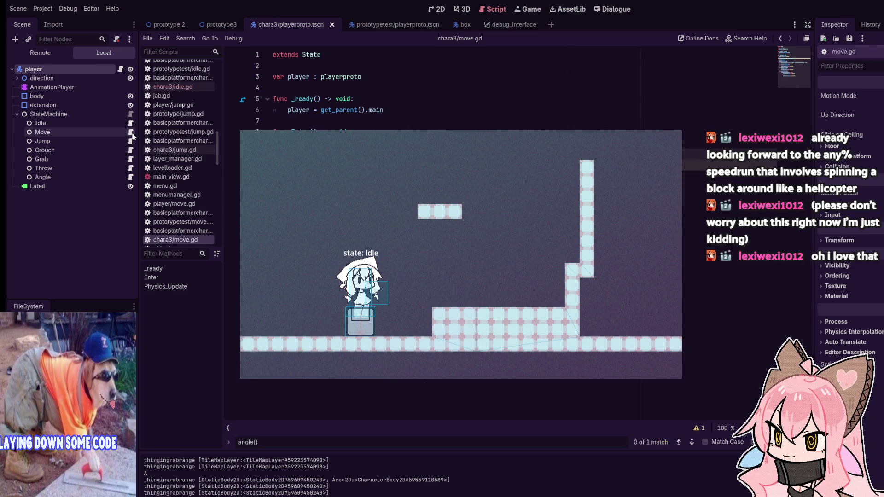
left_click(131, 140)
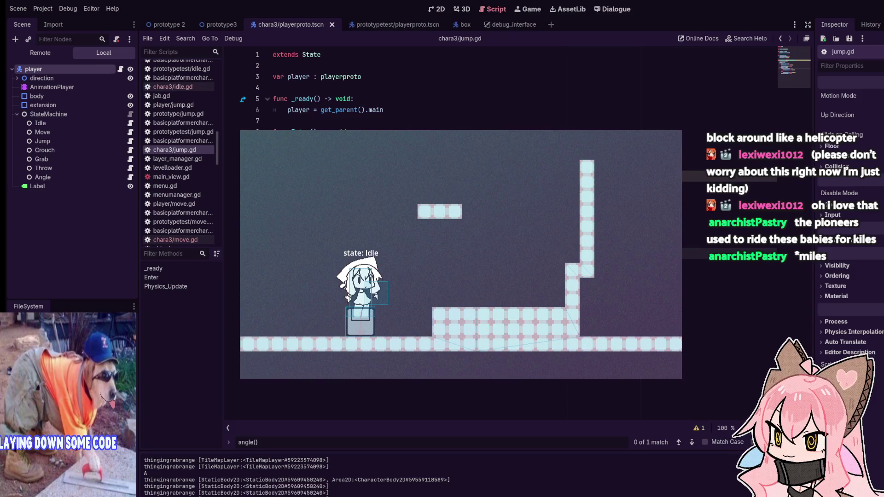
left_click(131, 150)
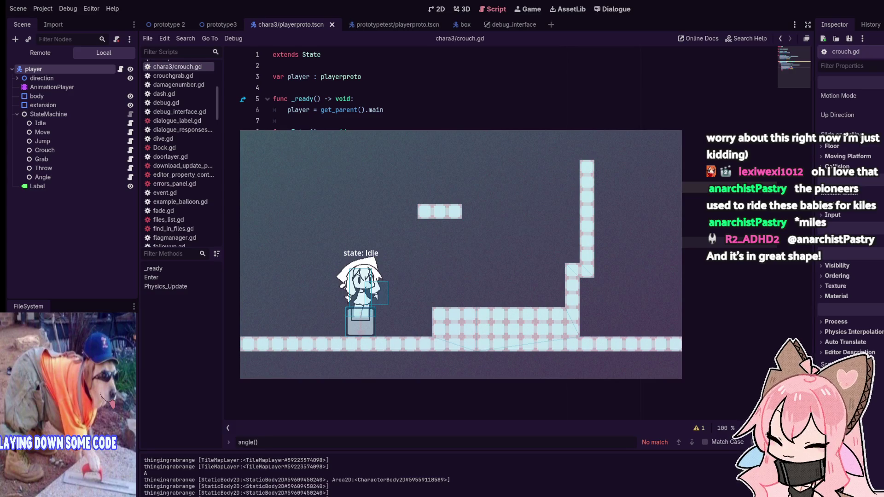
Add ':pass' to crouch.gd, save it, and test repeated jumping in the running game
type(":")
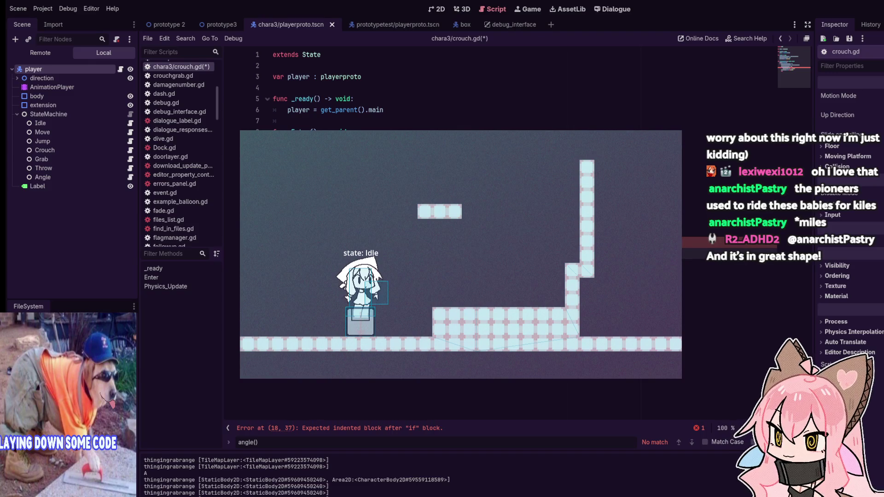
type("pass")
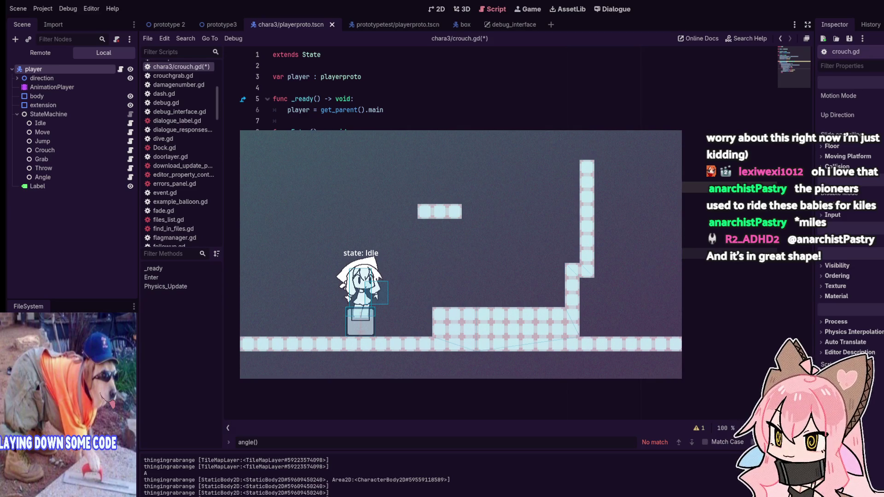
key("ctrl+s")
key("space")
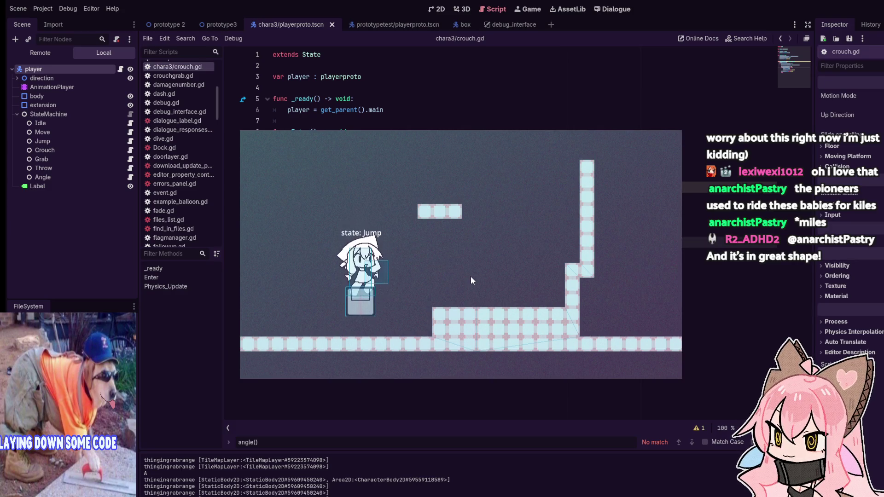
key("space")
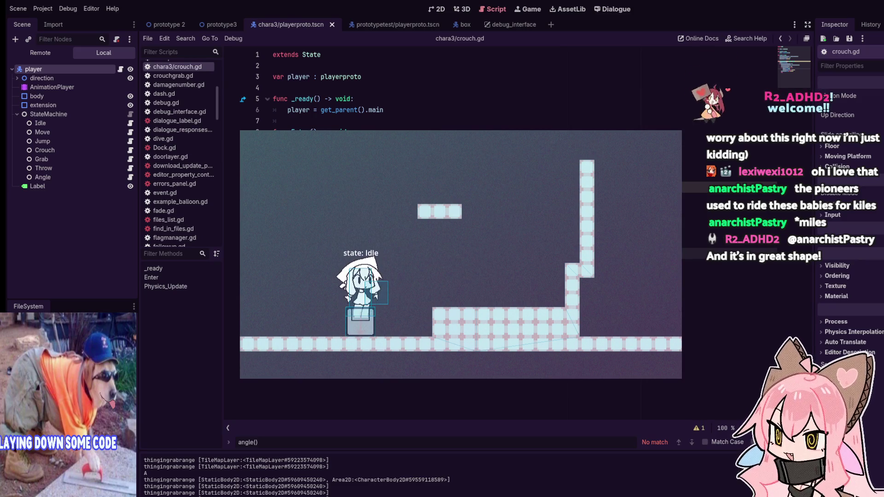
key("space")
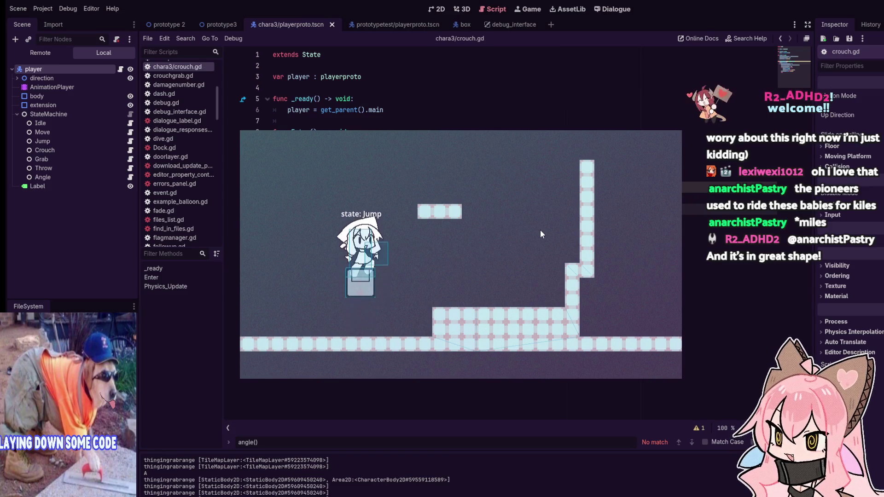
key("space")
key("space")
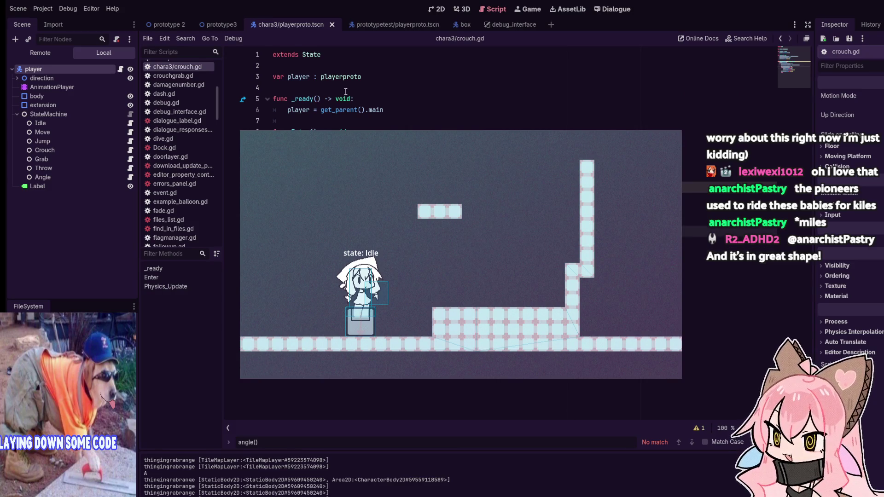
left_click(220, 25)
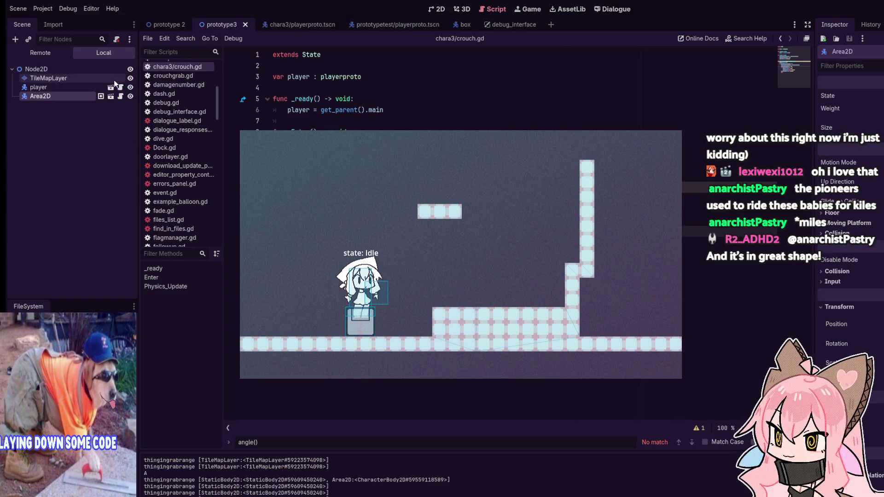
Inspect jump_a in playerproto.gd, then reopen crouch.gd from the playerproto scene
left_click(120, 87)
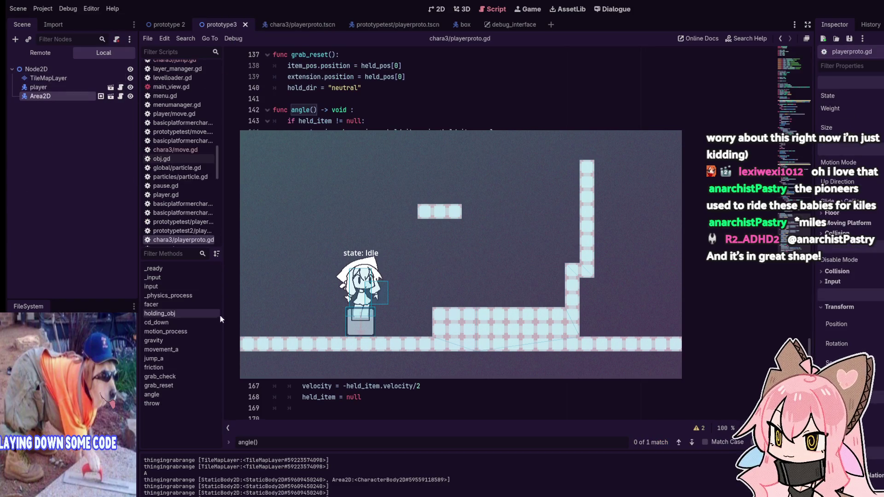
left_click(157, 358)
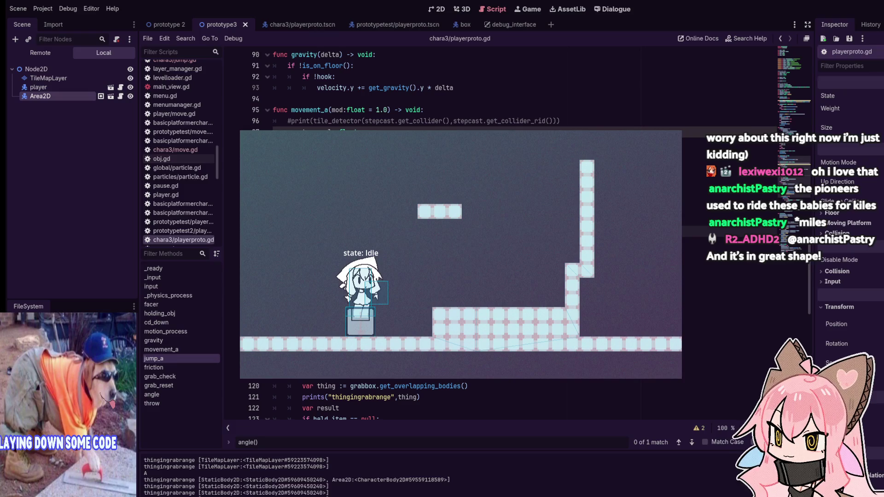
key("BackSpace")
key("BackSpace")
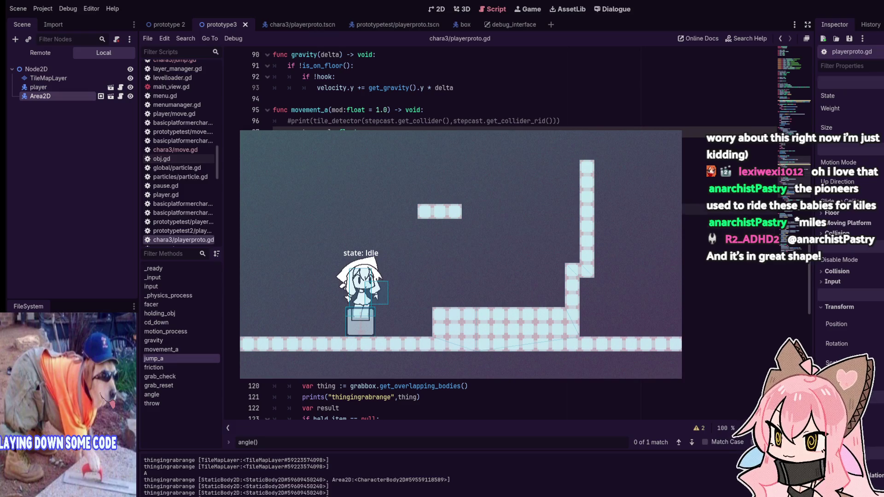
left_click(319, 26)
left_click(131, 150)
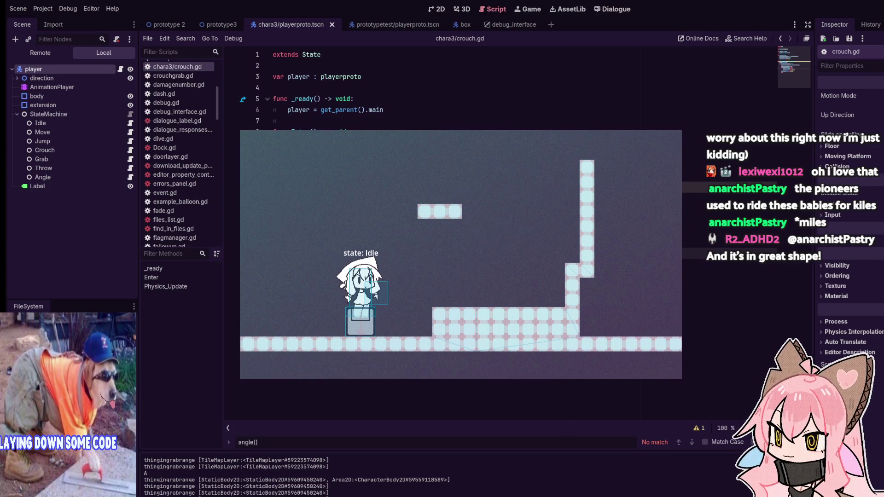
Open the grab state's script and go to the prototype3 level scene
left_click(130, 159)
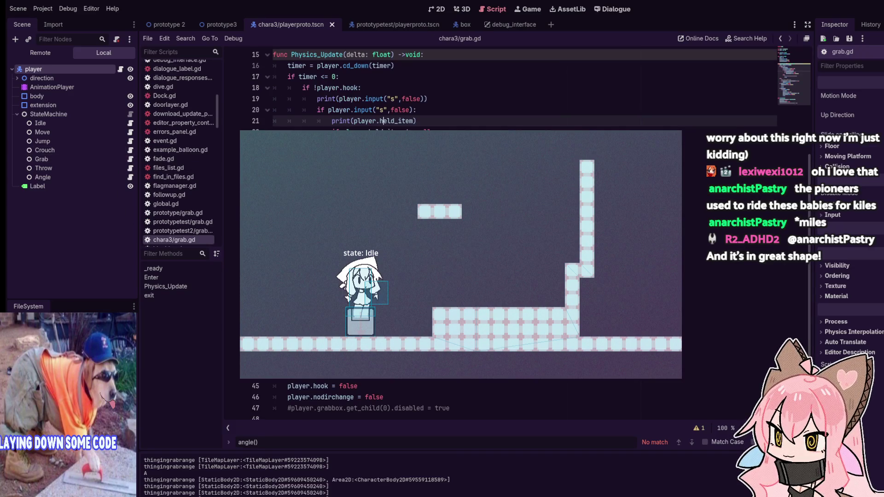
left_click(730, 309)
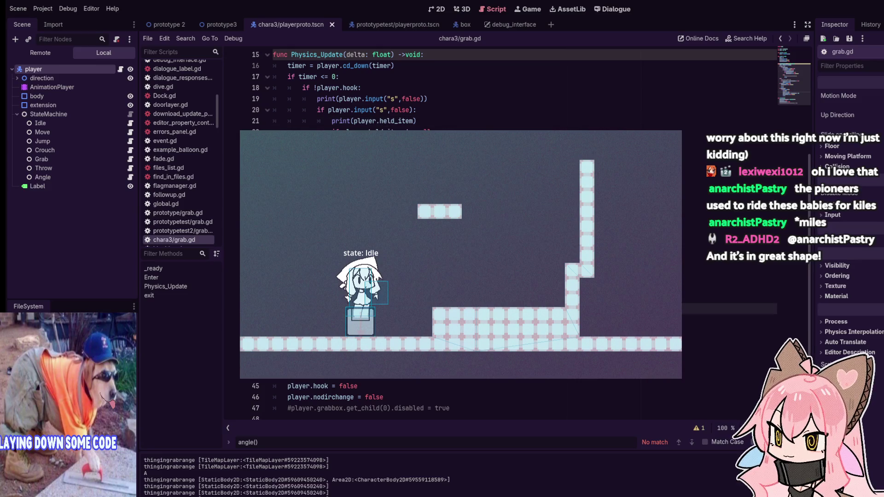
left_click(219, 24)
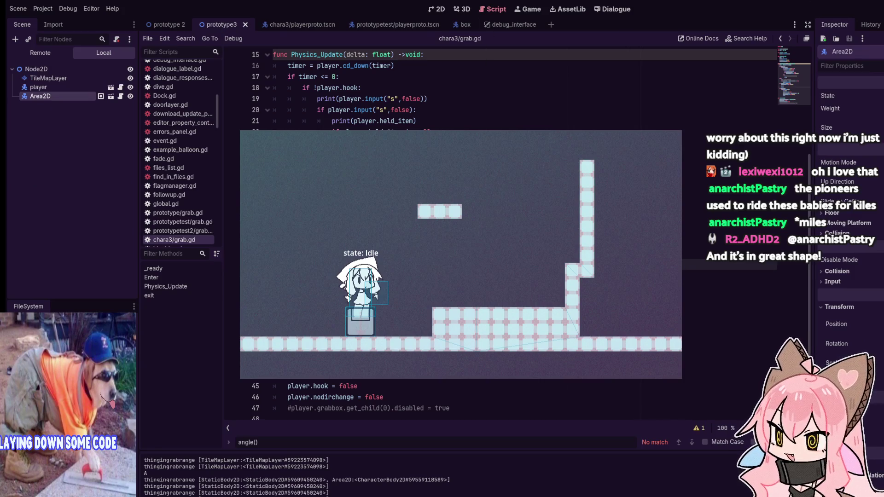
Restart the prototype3 game with F8/F5 and jump repeatedly beside the box
key("space")
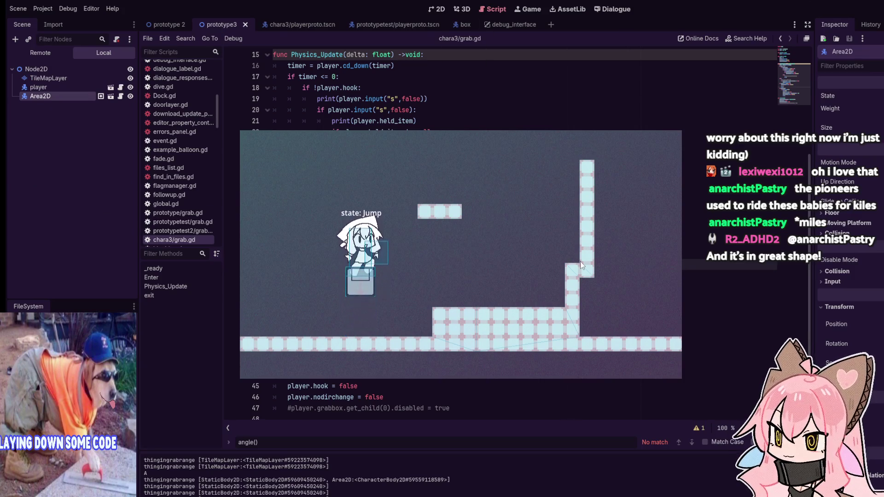
key("F8")
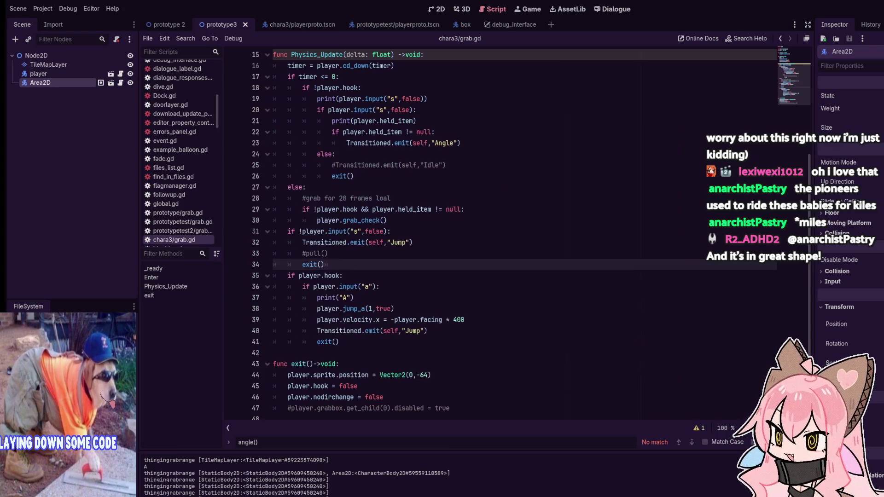
key("F5")
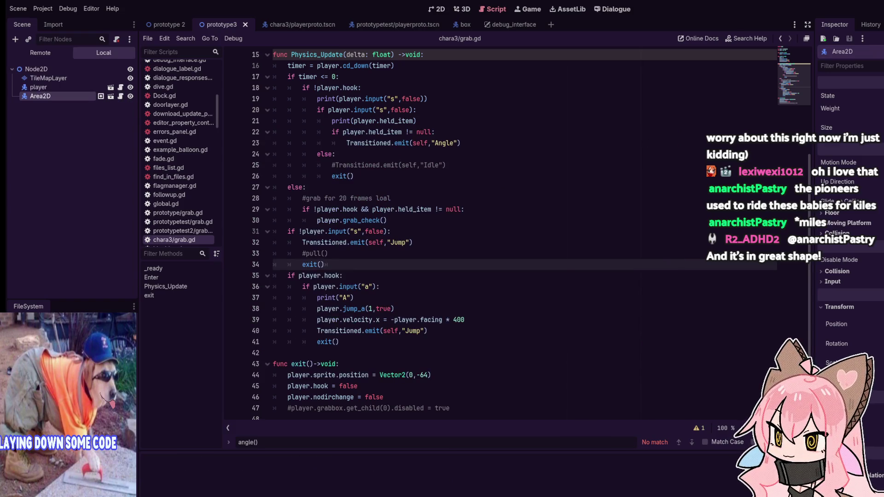
key("space")
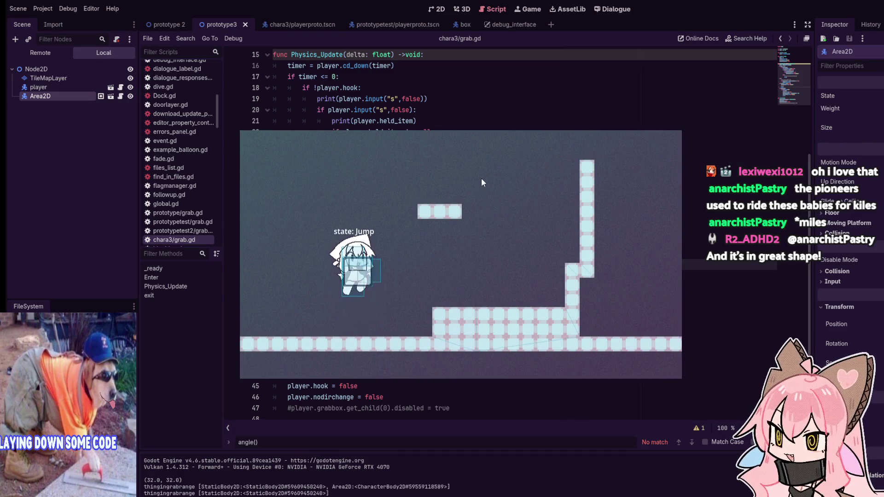
key("space")
key("space")
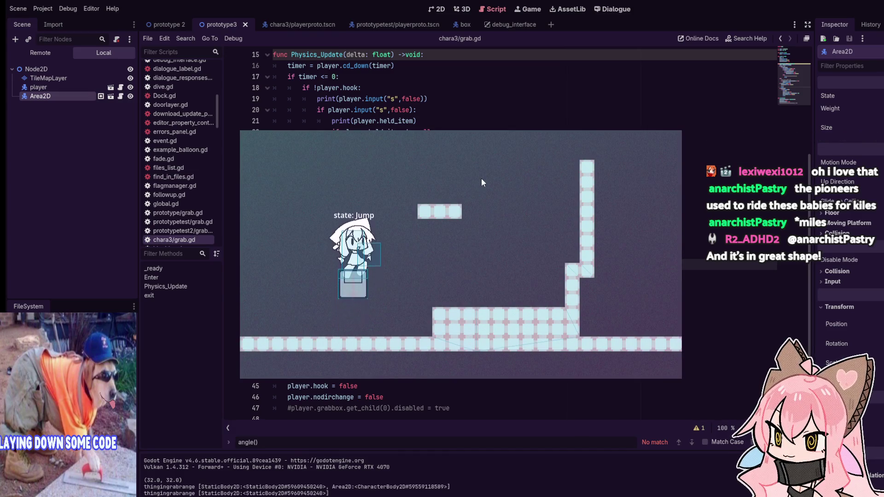
key("space")
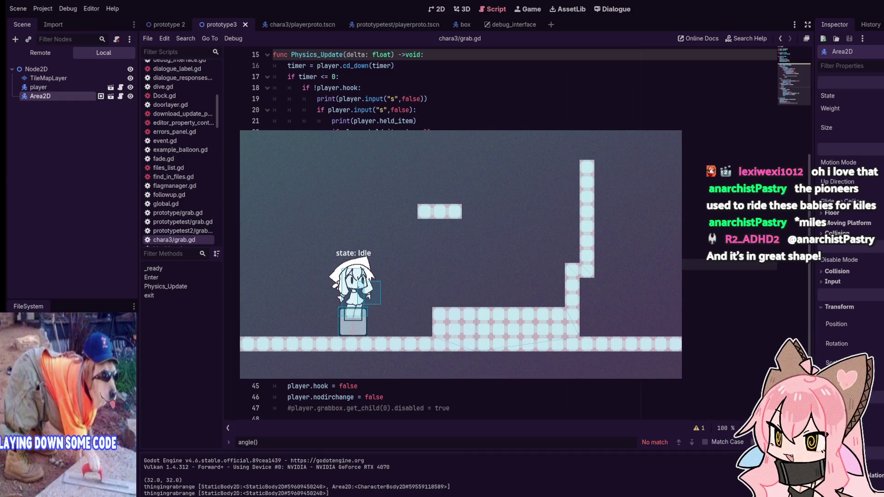
left_click(274, 25)
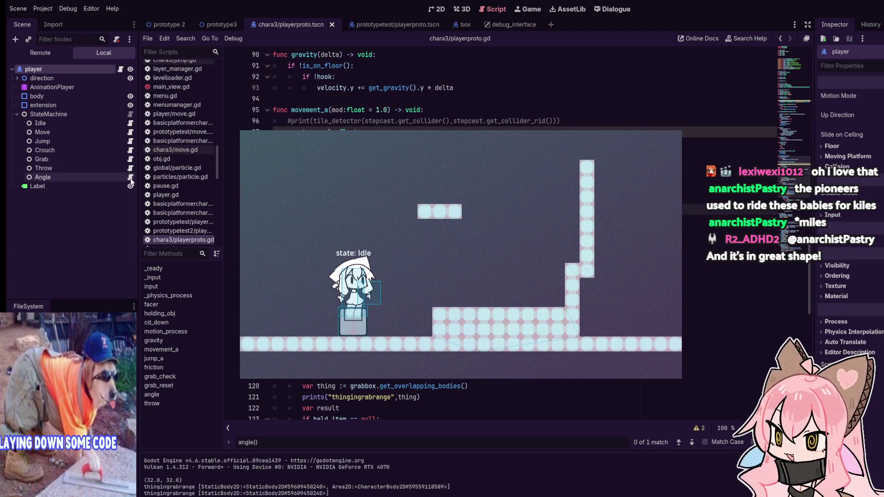
Reopen crouch.gd and make the character jump off the box in the running game
left_click(131, 150)
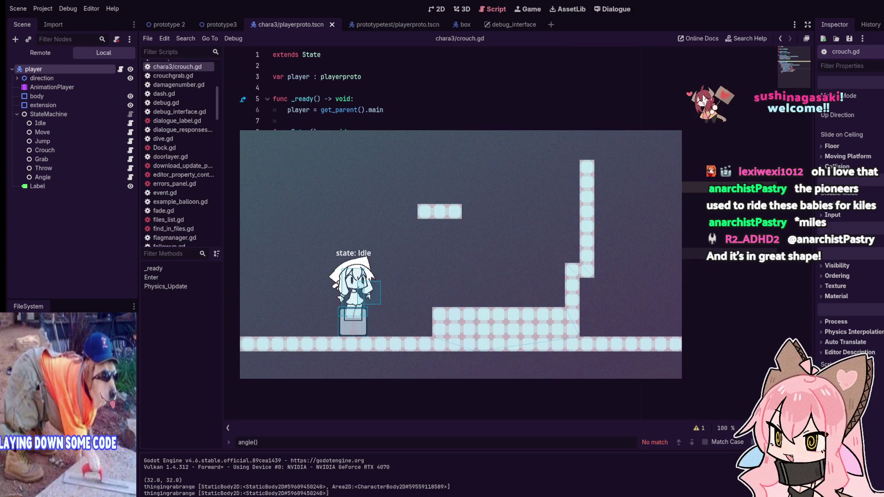
key("space")
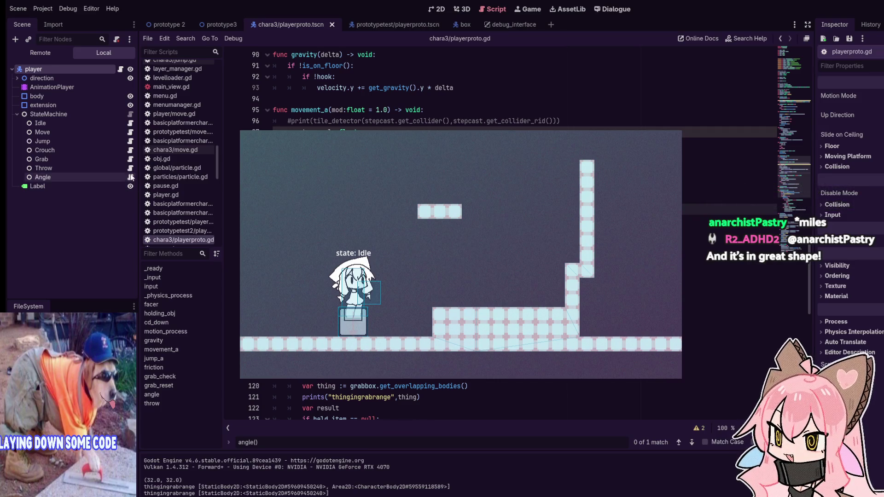
left_click(131, 151)
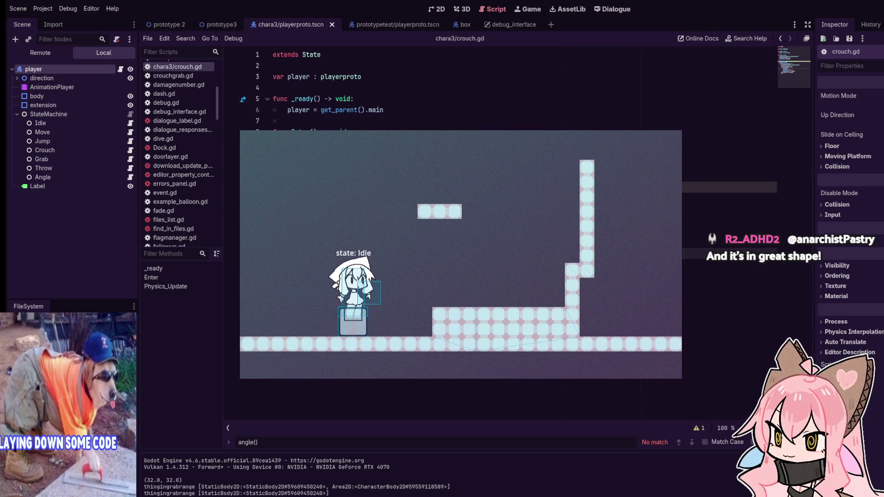
key("space")
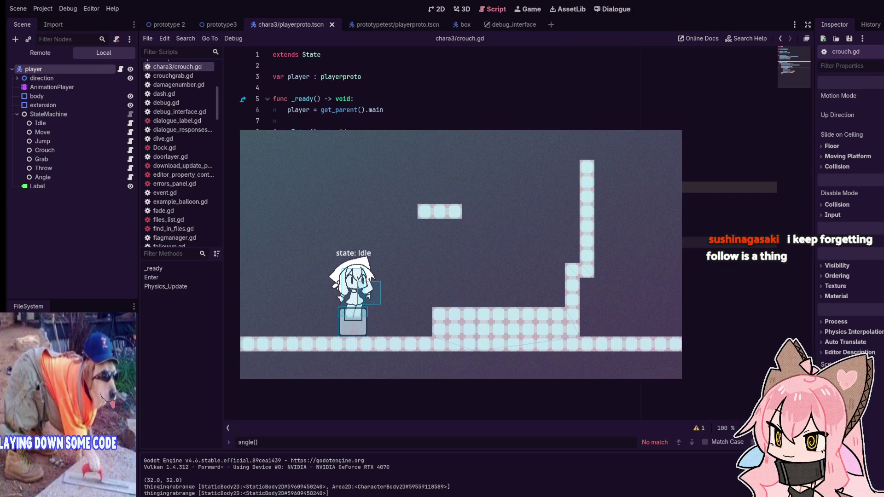
key("space")
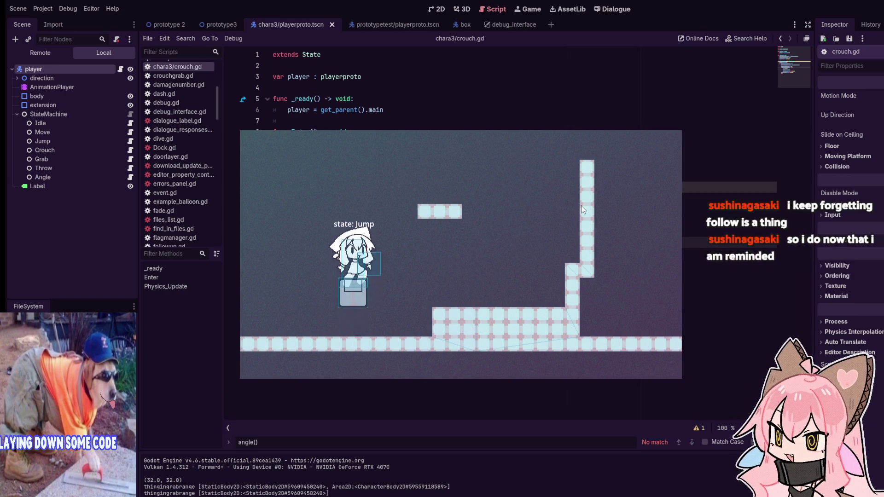
Jump once more, then stop the game and relaunch the scene with F6
key("space")
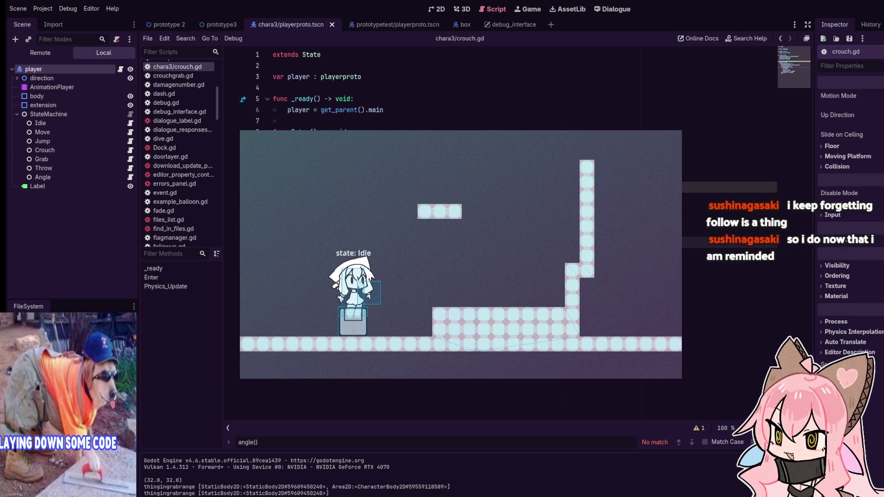
key("F8")
key("ctrl+shift+Tab")
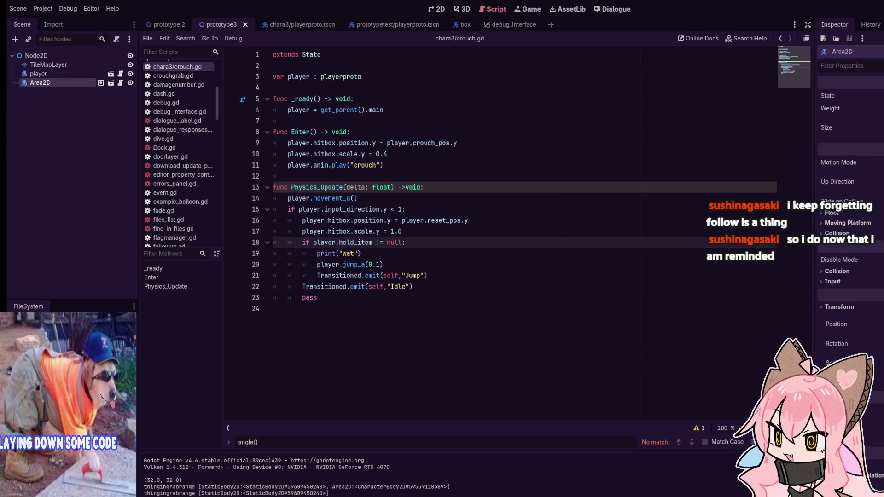
key("F6")
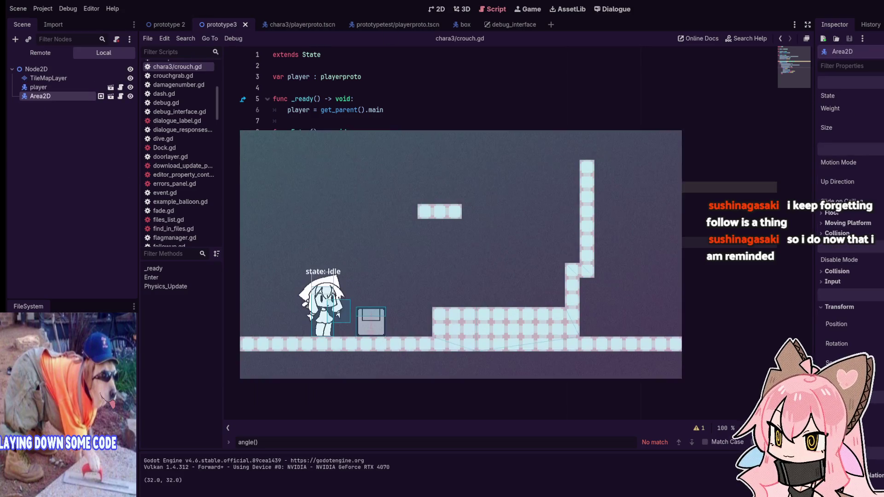
key("ctrl+Tab")
Walk, jump and crouch with the box, let it go mid-jump, then jump left
key("Right")
key("space")
key("Down")
key("space")
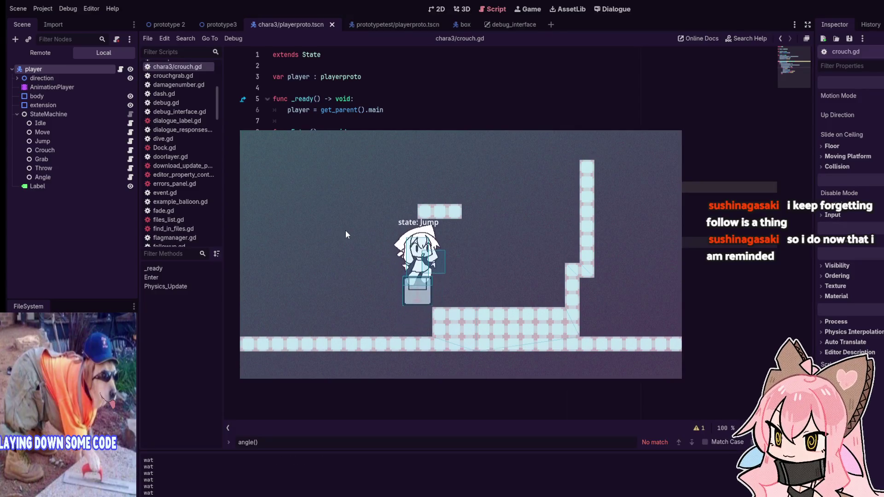
key("x")
key("Right")
key("Left")
key("space")
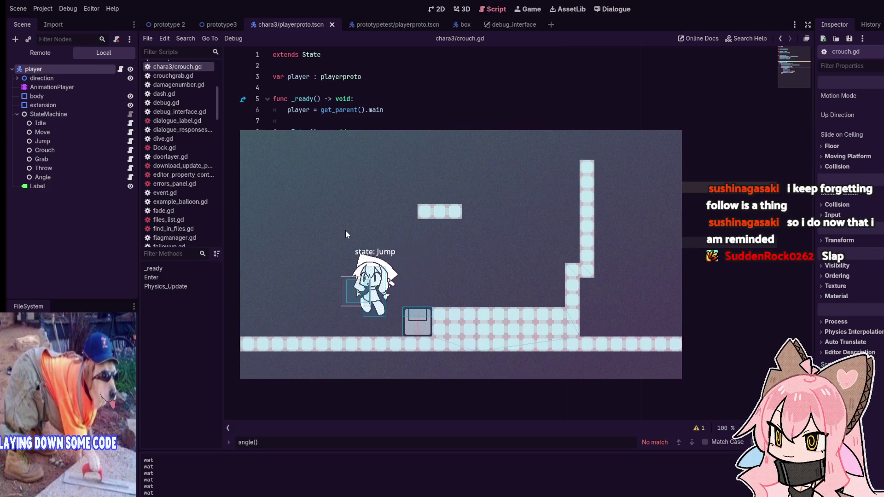
Regrab the box, jump left with it, and test crouching and jumping out of the crouch
key("Right")
key("x")
key("space")
key("Left")
key("Down")
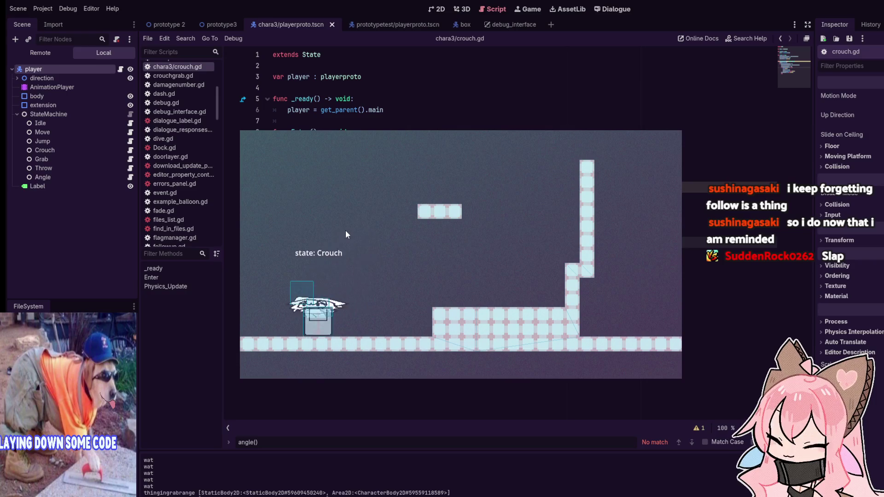
key("x")
key("space")
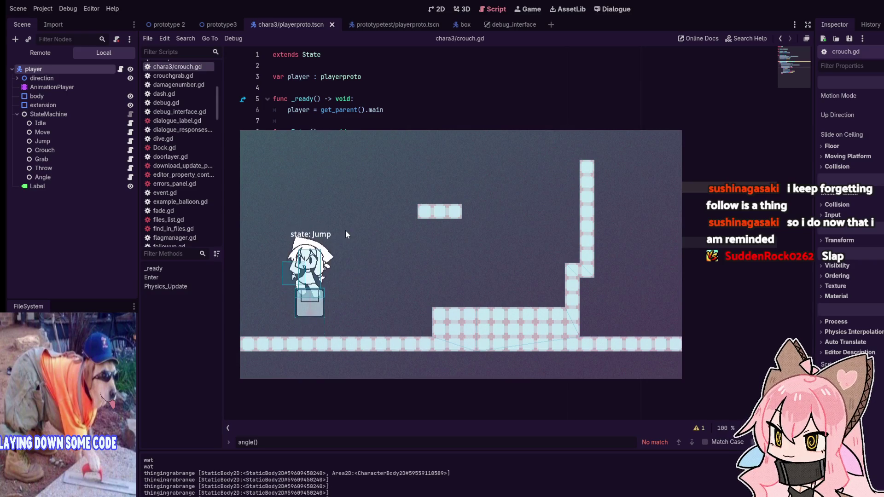
key("Down")
key("space")
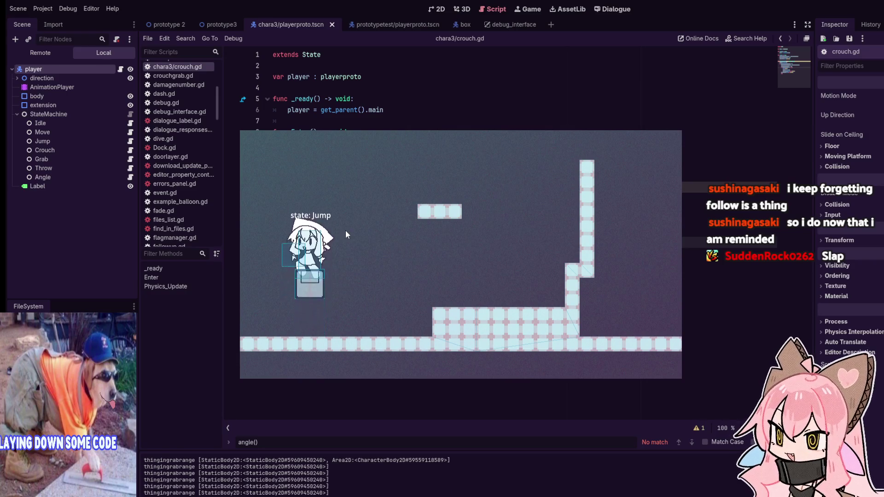
Carry the box right, set it down, pick it up, crouch and throw it upward
key("x")
key("Right")
key("space")
key("Right")
key("x")
key("x")
key("space")
key("Down")
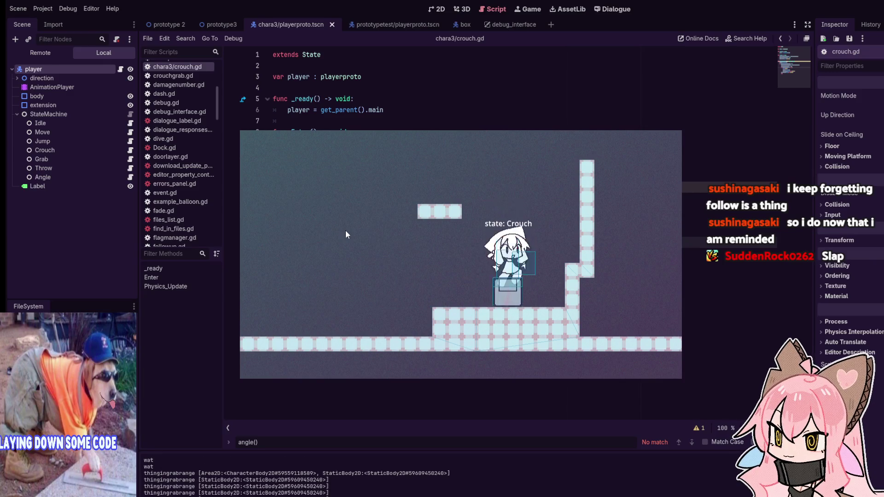
key("space")
key("Down")
key("x")
key("space")
key("Left")
Retrieve the thrown box, place it on the floor, jump off it, then stop with F8
key("Right")
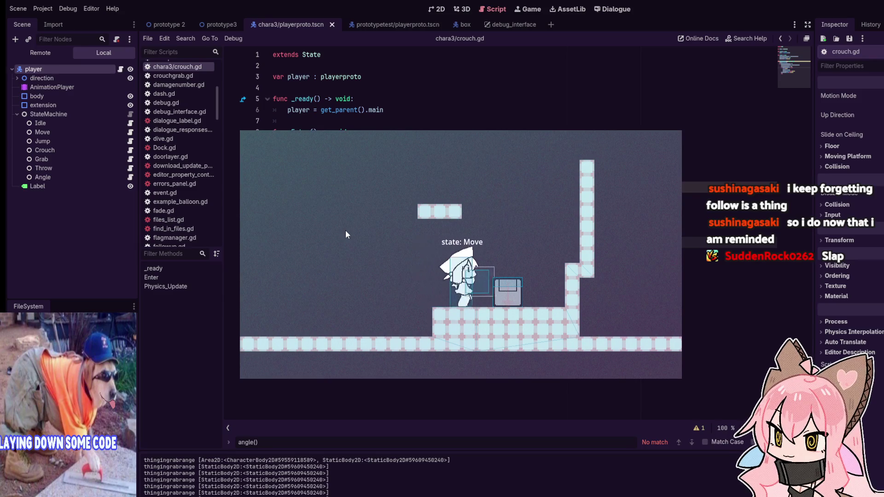
key("x")
key("Left")
key("space")
key("x")
key("space")
key("space")
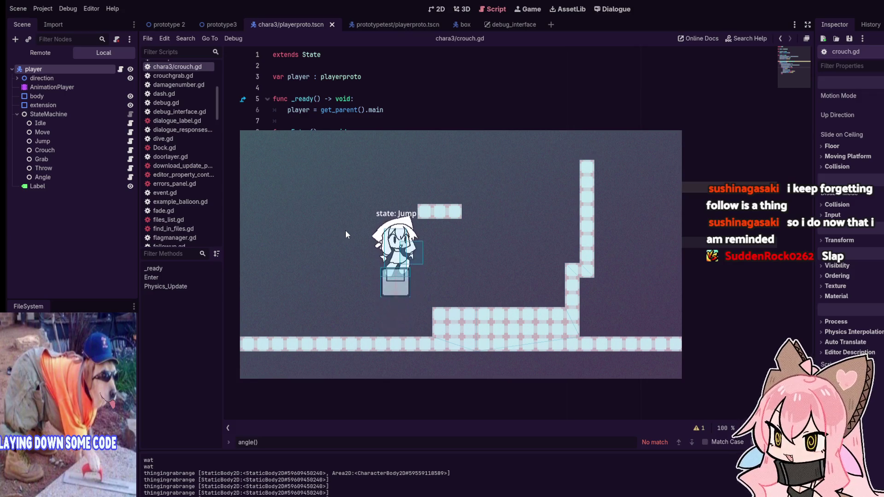
key("space")
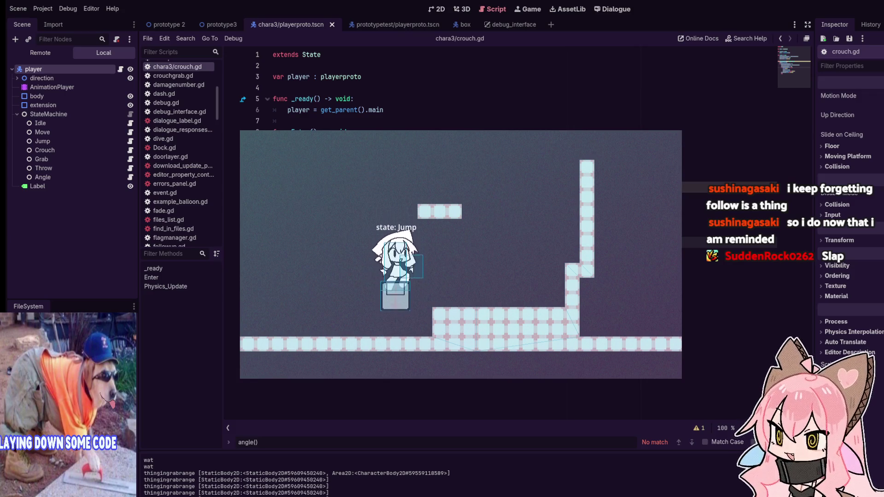
key("space")
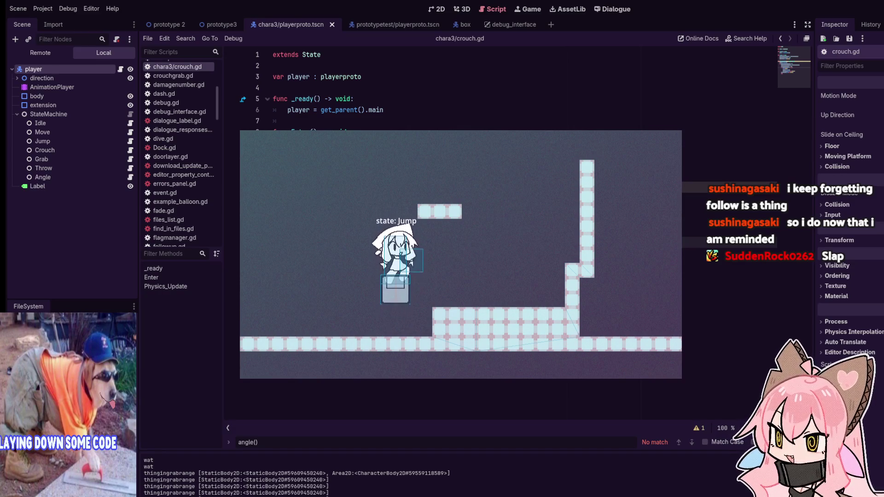
key("F8")
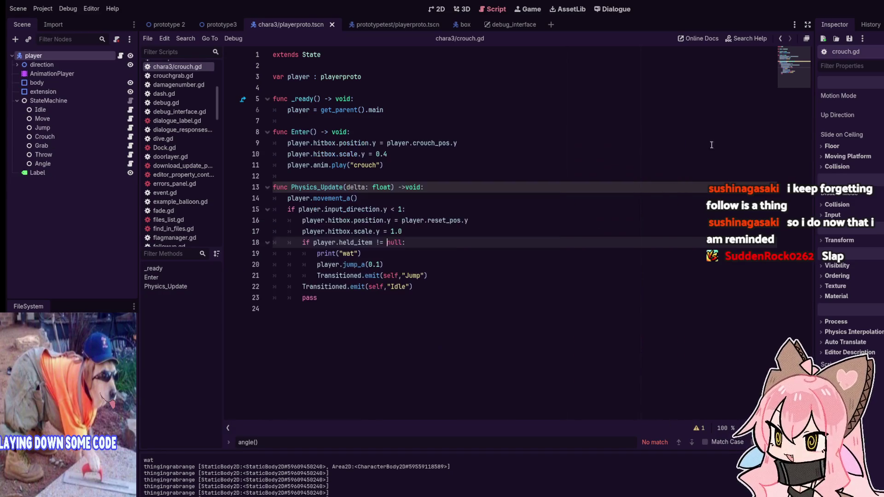
Select chara3/idle.gd in the script editor's script list
left_click(556, 144)
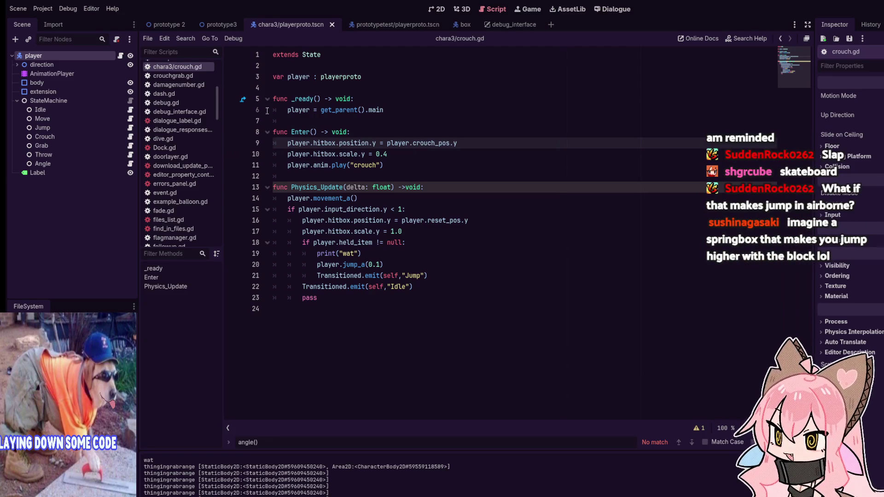
left_click(131, 110)
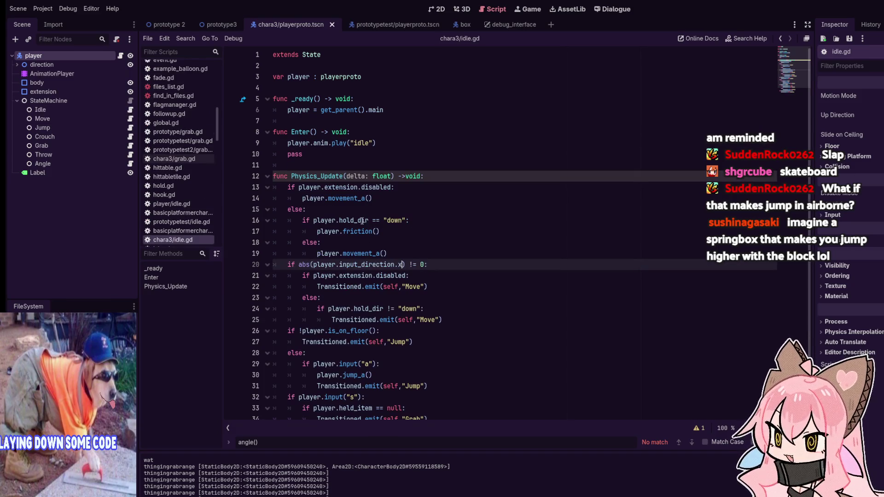
left_click(447, 240)
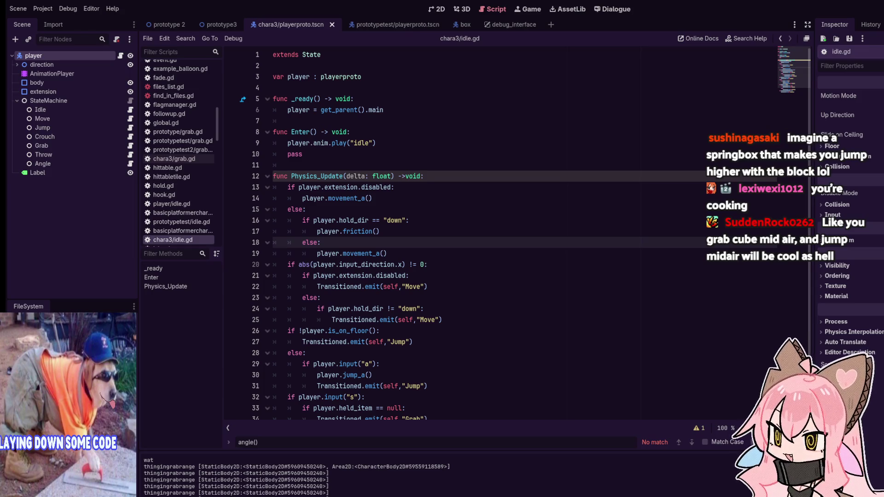
left_click(426, 256)
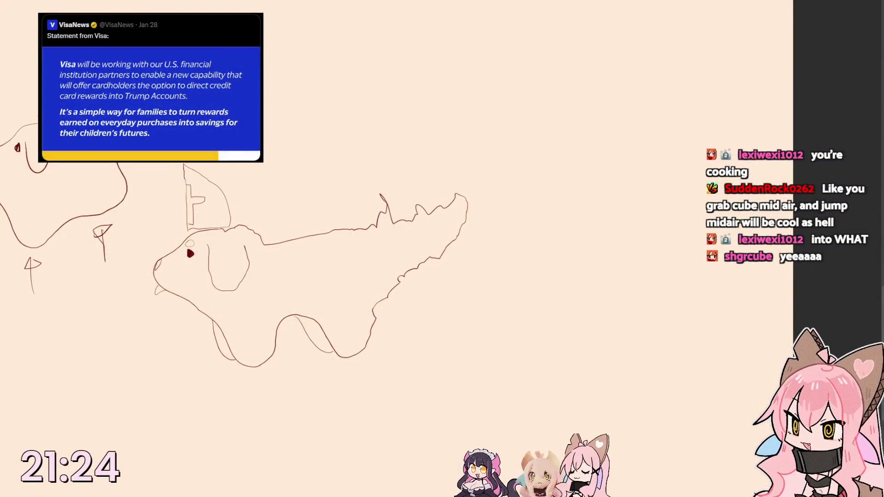
Scale the Visa statement image up to about double size and confirm
key("ctrl+t")
mouse_move(263, 162)
left_mouse_down()
mouse_move(414, 276)
mouse_move(496, 317)
left_mouse_up()
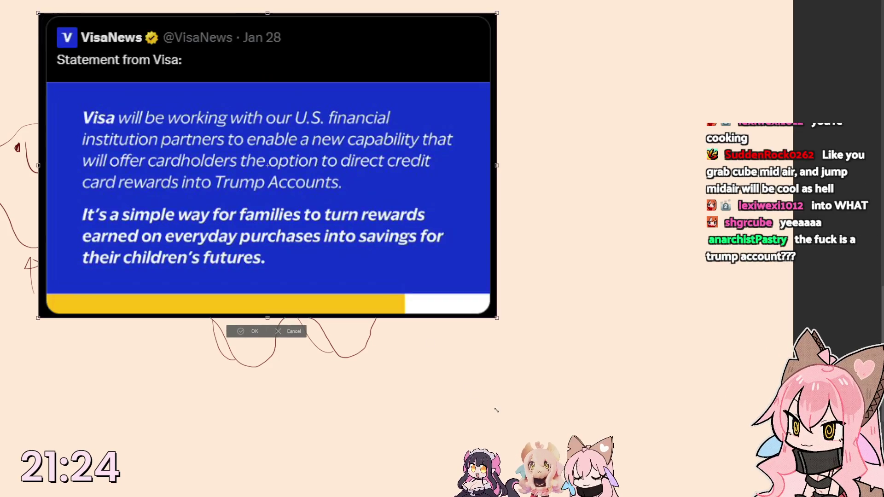
left_click(242, 331)
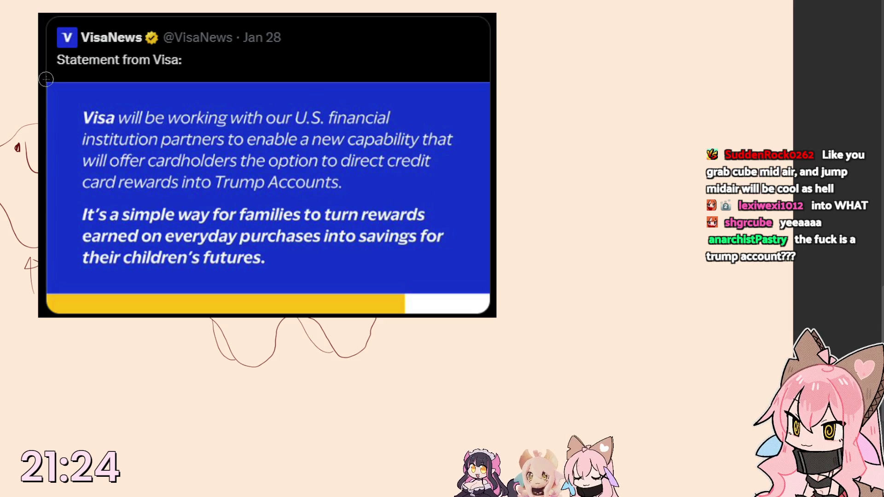
Draw a red question mark at the top-left, redoing the first attempt
mouse_move(1, 79)
left_mouse_down()
mouse_move(32, 77)
mouse_move(21, 175)
left_mouse_up()
key("ctrl+z")
mouse_move(1, 74)
left_mouse_down()
mouse_move(67, 92)
mouse_move(37, 124)
mouse_move(47, 147)
left_mouse_up()
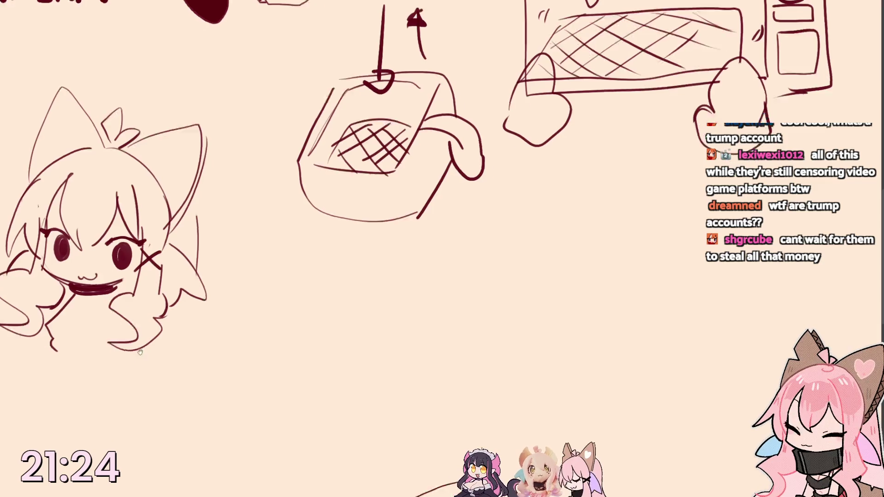
Draw a large head circle with a jaw line, plus hair and body lines below
scroll(92, 258, "down", 10)
scroll(80, 175, "down", 5)
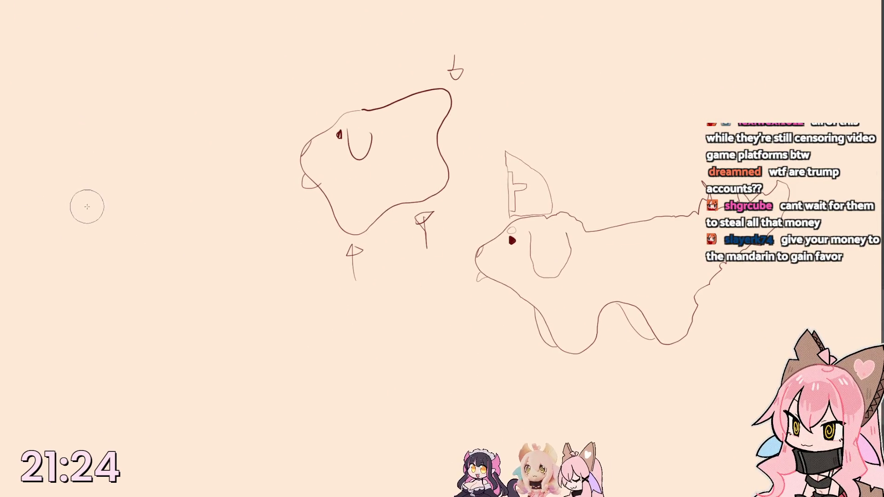
left_click_drag(69, 251, 154, 162)
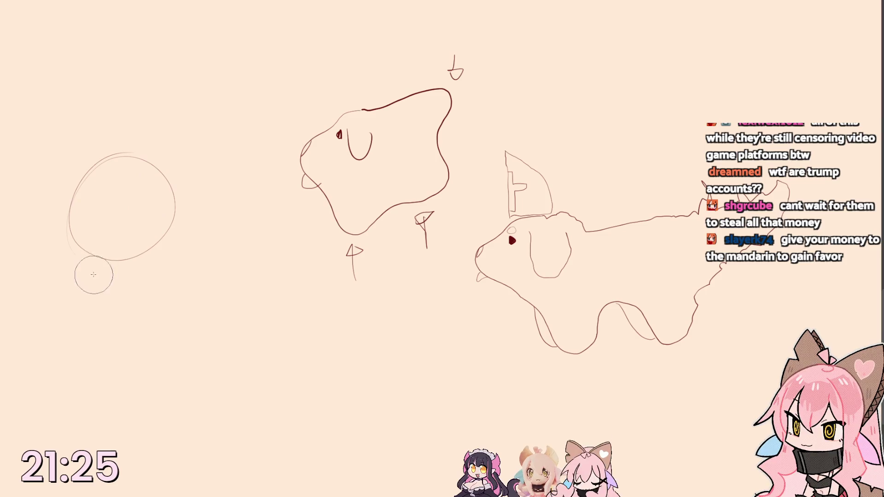
left_click_drag(85, 264, 166, 273)
mouse_move(147, 194)
left_mouse_down()
mouse_move(148, 276)
mouse_move(167, 354)
mouse_move(158, 332)
left_mouse_up()
left_click_drag(166, 214, 181, 324)
left_click_drag(66, 221, 53, 367)
left_click_drag(92, 322, 103, 348)
Erase and redraw the head's lower arc, then draw both eye pupils
key("e")
left_click_drag(92, 256, 122, 260)
key("bracketleft")
key("bracketleft")
key("bracketleft")
mouse_move(71, 242)
left_mouse_down()
mouse_move(122, 260)
mouse_move(113, 261)
left_mouse_up()
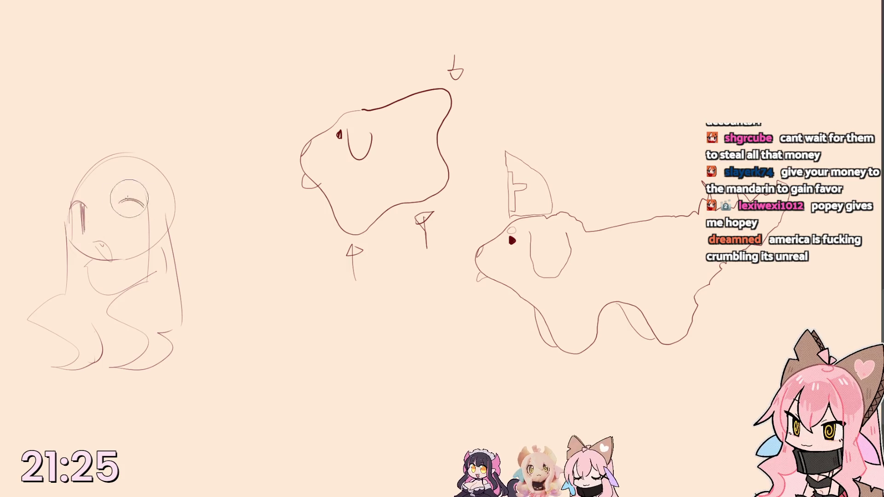
mouse_move(128, 203)
left_mouse_down()
mouse_move(134, 228)
mouse_move(134, 218)
left_mouse_up()
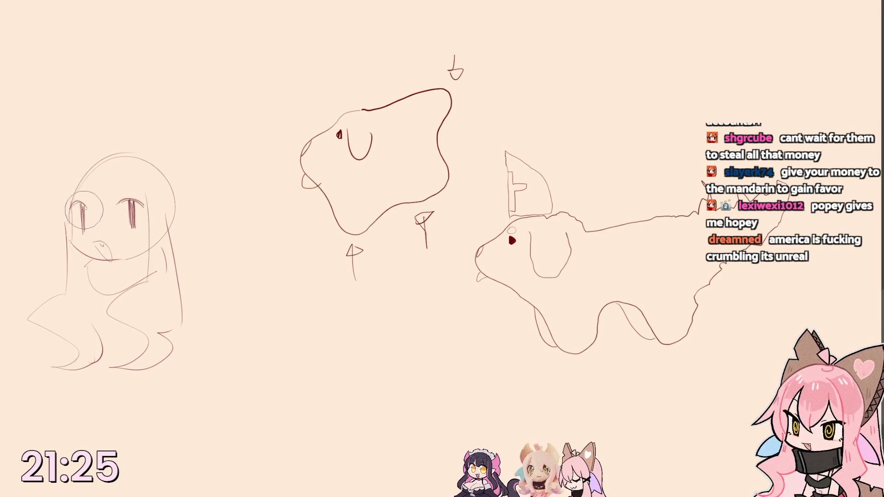
left_click_drag(83, 205, 86, 222)
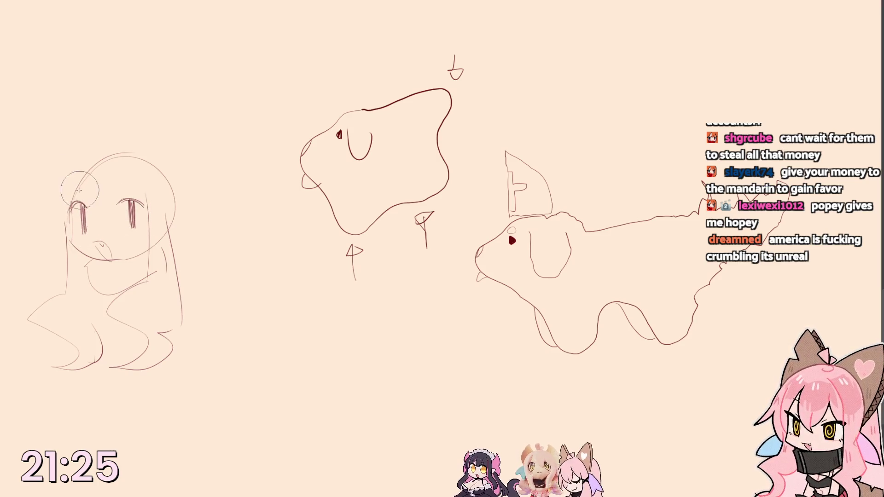
Add hair strands across the face and on the left, extending the head outline
left_click_drag(87, 159, 161, 172)
mouse_move(84, 161)
left_mouse_down()
mouse_move(74, 184)
mouse_move(97, 216)
left_mouse_up()
mouse_move(116, 161)
left_mouse_down()
mouse_move(126, 198)
mouse_move(115, 220)
left_mouse_up()
left_click_drag(76, 156, 32, 246)
left_click_drag(46, 199, 65, 244)
mouse_move(58, 169)
left_mouse_down()
mouse_move(124, 133)
mouse_move(183, 207)
mouse_move(156, 242)
mouse_move(170, 242)
left_mouse_up()
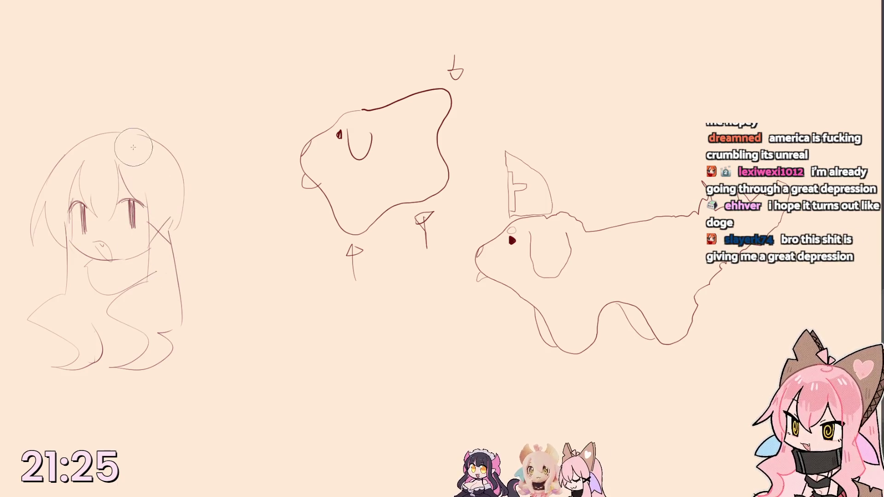
Draw the big ears: a fin-like left ear, long ear line, right ear edge and top tuft
key("bracketright")
key("bracketright")
key("bracketright")
key("bracketleft")
key("bracketleft")
key("bracketleft")
mouse_move(140, 133)
left_mouse_down()
mouse_move(206, 253)
mouse_move(184, 270)
left_mouse_up()
mouse_move(69, 227)
left_mouse_down()
mouse_move(33, 267)
mouse_move(69, 279)
left_mouse_up()
mouse_move(53, 168)
left_mouse_down()
mouse_move(96, 66)
mouse_move(122, 132)
mouse_move(223, 92)
mouse_move(177, 196)
left_mouse_up()
left_click_drag(220, 99, 186, 196)
mouse_move(123, 131)
left_mouse_down()
mouse_move(132, 94)
mouse_move(133, 134)
left_mouse_up()
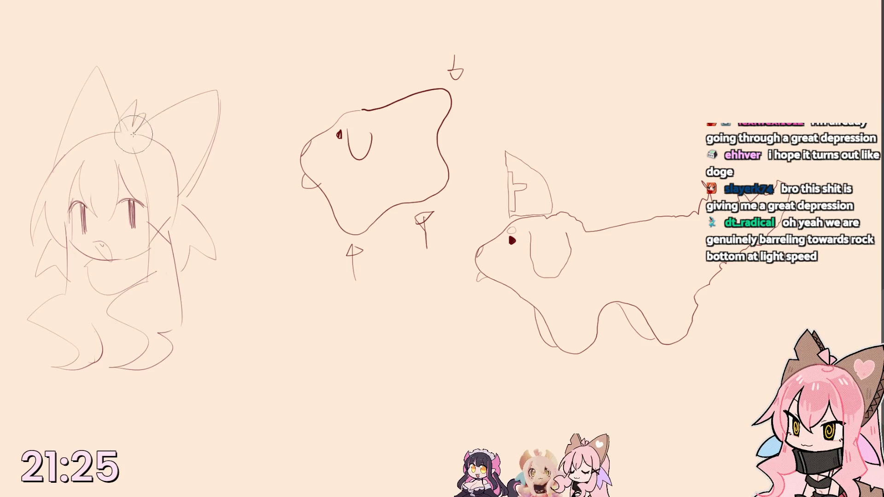
Draw a wavy tail line curving down and right, redoing the stroke several times
mouse_move(210, 169)
left_mouse_down()
mouse_move(214, 299)
mouse_move(284, 355)
left_mouse_up()
key("ctrl+z")
mouse_move(209, 264)
left_mouse_down()
mouse_move(232, 324)
mouse_move(319, 378)
mouse_move(263, 450)
left_mouse_up()
key("ctrl+z")
mouse_move(213, 260)
left_mouse_down()
mouse_move(240, 361)
mouse_move(315, 418)
left_mouse_up()
key("ctrl+z")
mouse_move(247, 364)
left_mouse_down()
mouse_move(296, 409)
mouse_move(332, 460)
mouse_move(298, 474)
left_mouse_up()
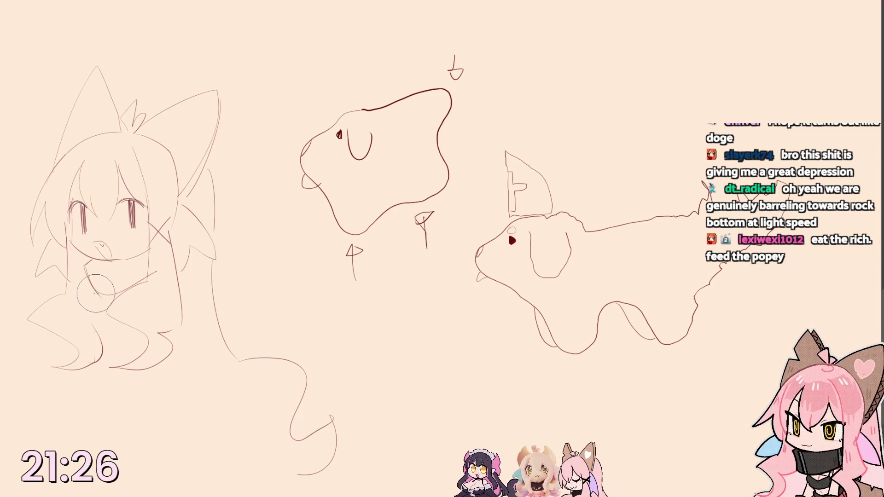
key("bracketright")
key("bracketleft")
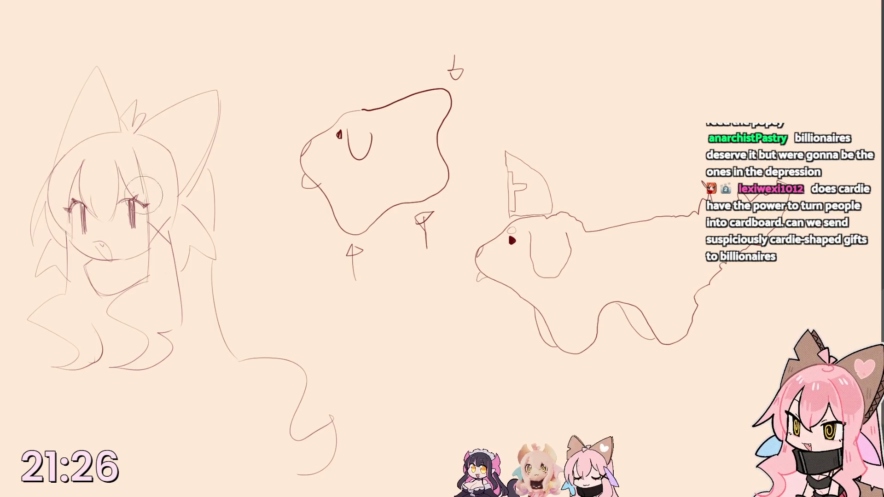
With a smaller brush, add a dark stroke from the ear tip and a heart inside the ear
key("e")
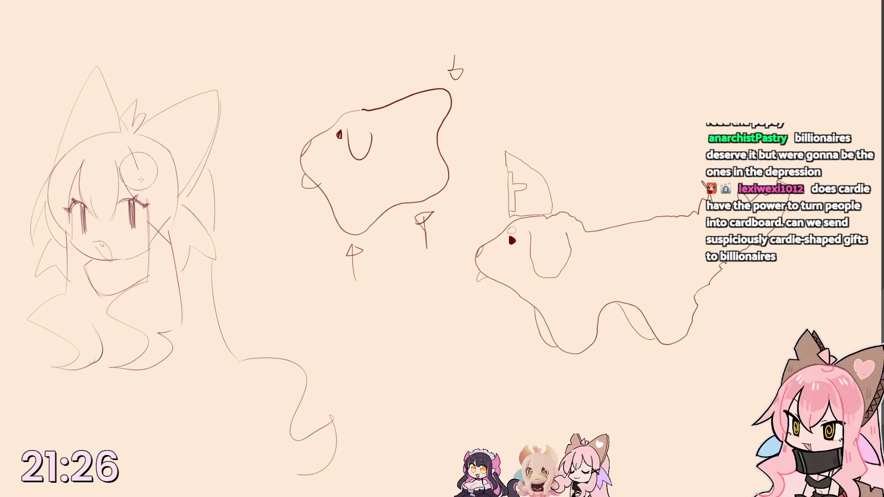
key("b")
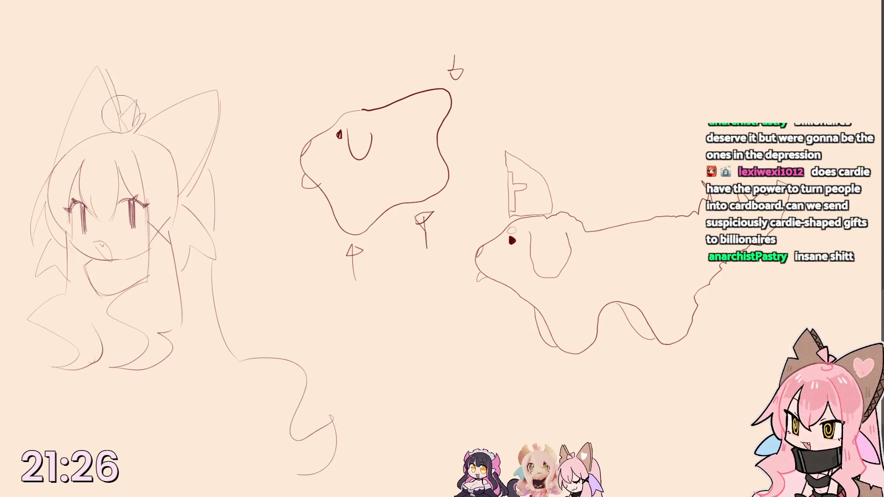
left_click_drag(105, 69, 123, 121)
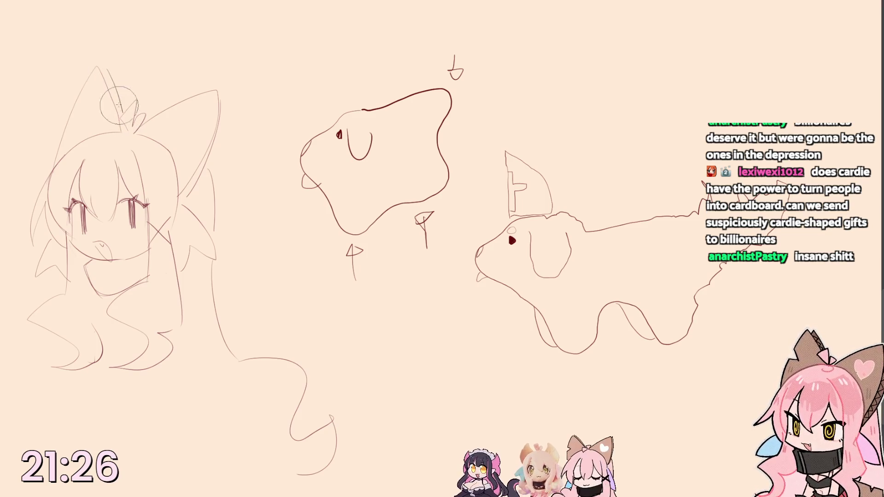
left_click_drag(183, 124, 183, 140)
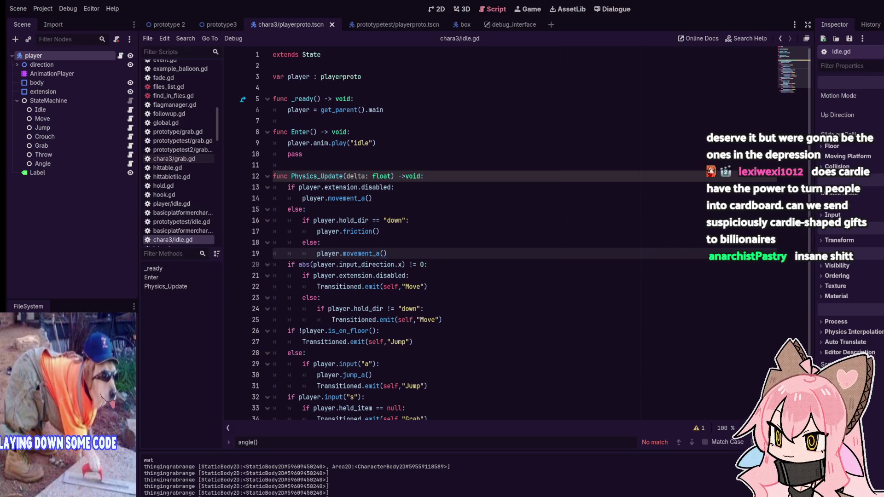
Review idle.gd around the else: on line 23, then switch to the prototype3 scene
left_click(422, 302)
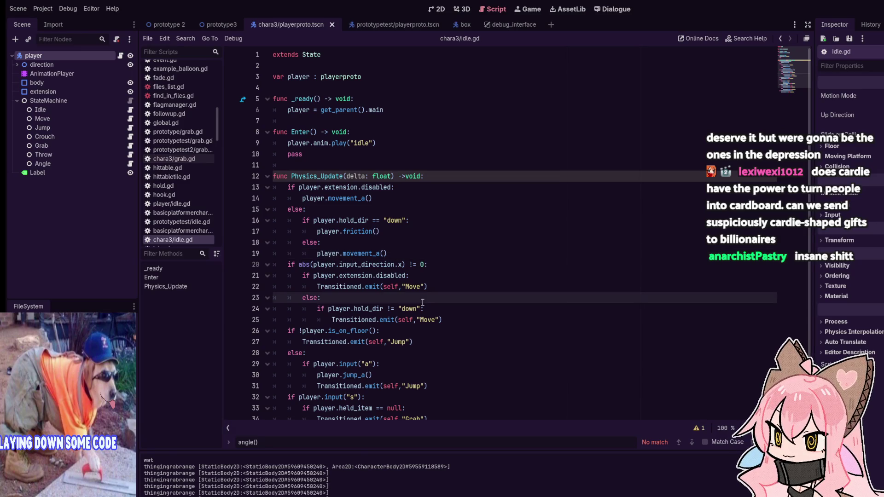
scroll(422, 302, "down", 2)
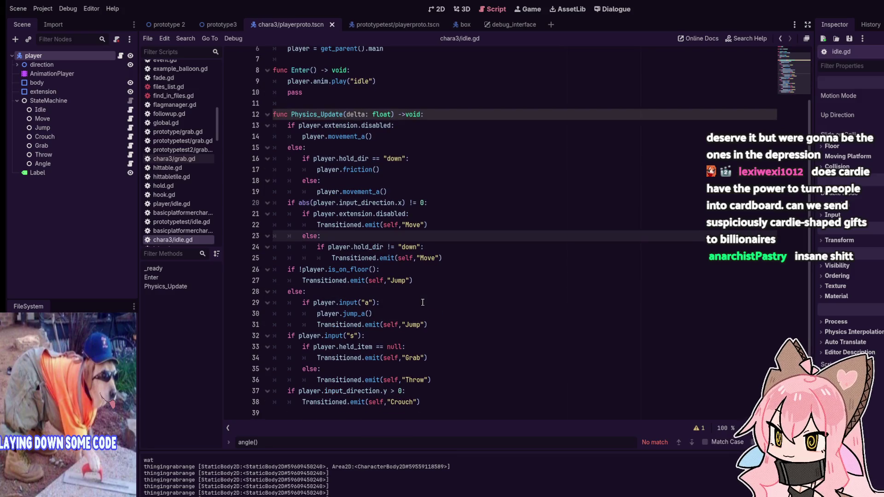
scroll(423, 302, "up", 2)
scroll(421, 303, "down", 1)
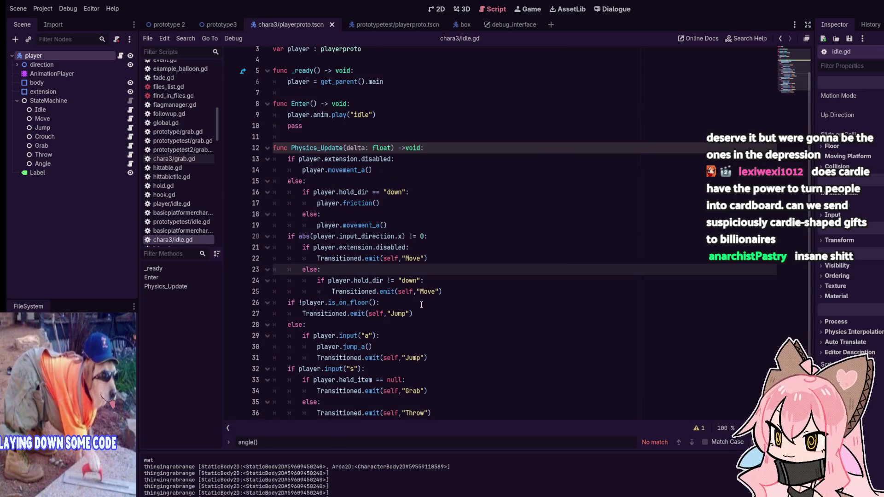
scroll(421, 305, "down", 1)
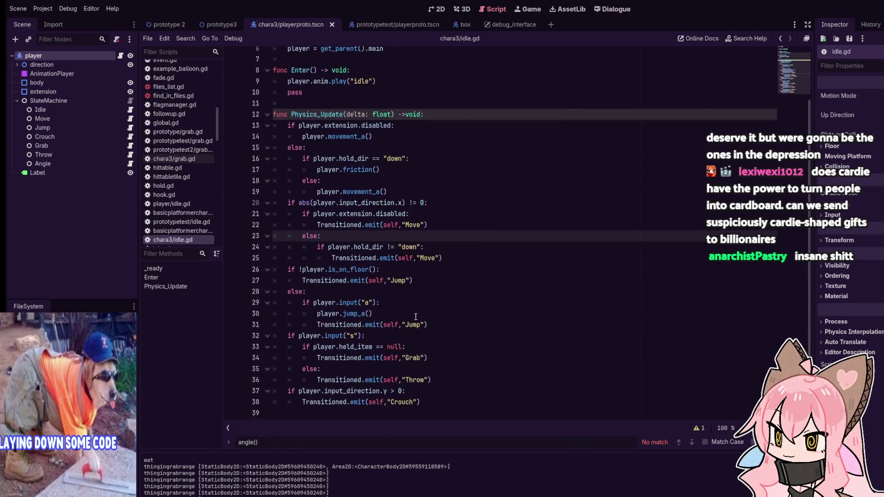
scroll(417, 314, "up", 1)
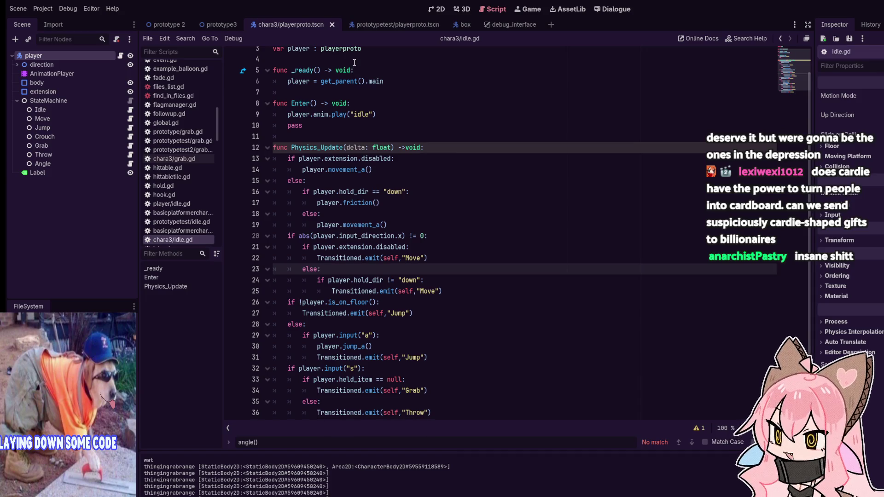
left_click(233, 25)
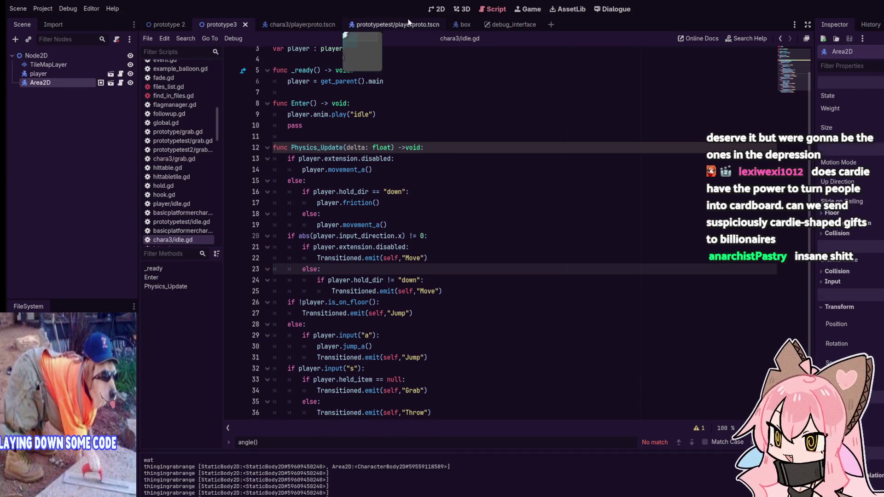
Run the game from the 2D view and test crouch-sliding and jumping
left_click(432, 12)
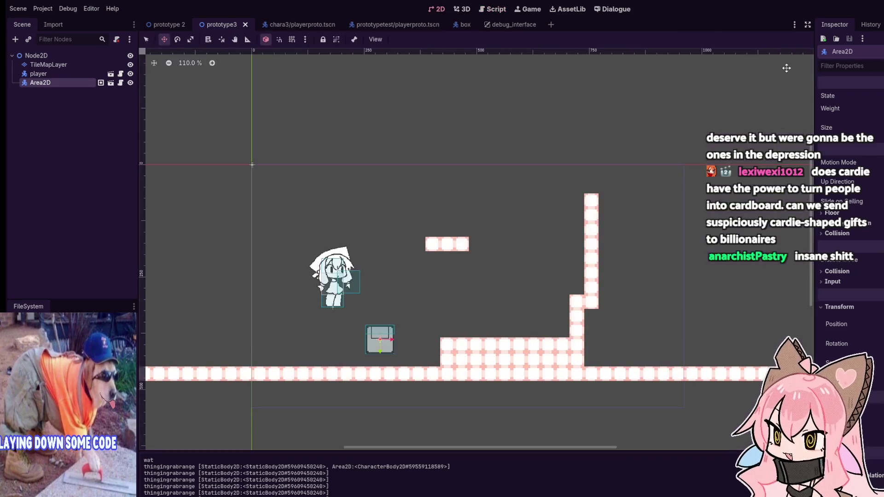
key("F6")
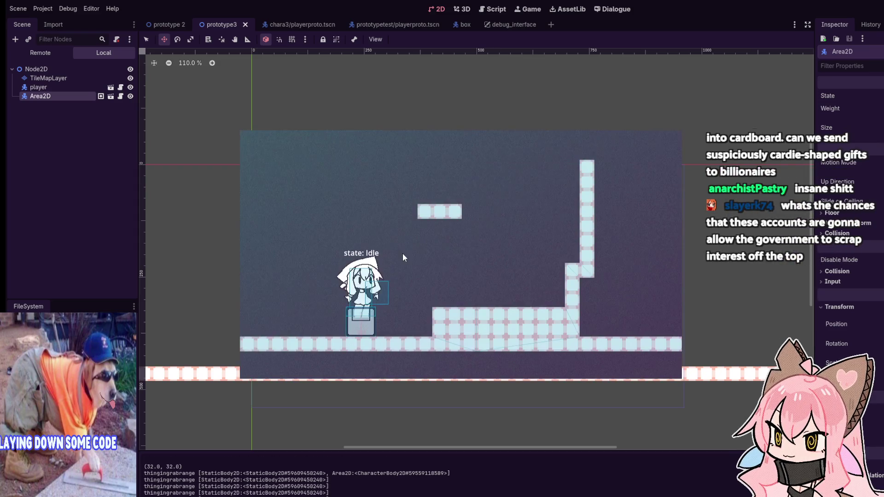
key("Down")
key("Right")
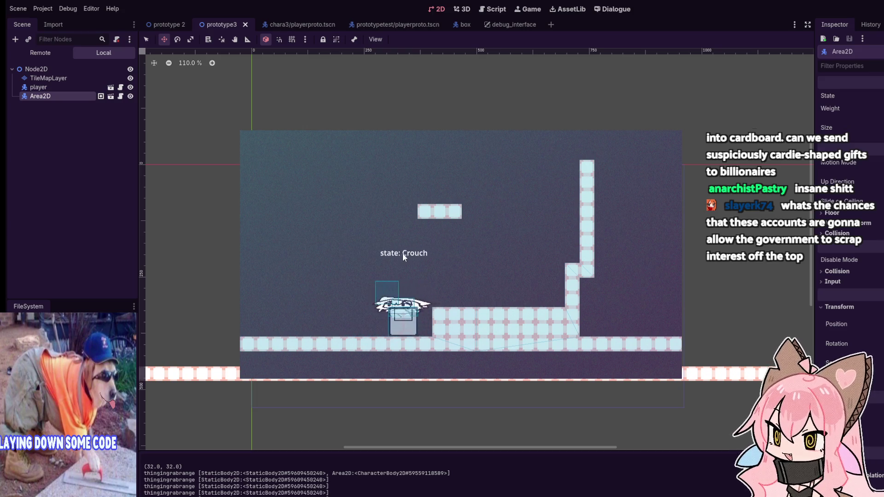
key("Left")
key("space")
key("Right")
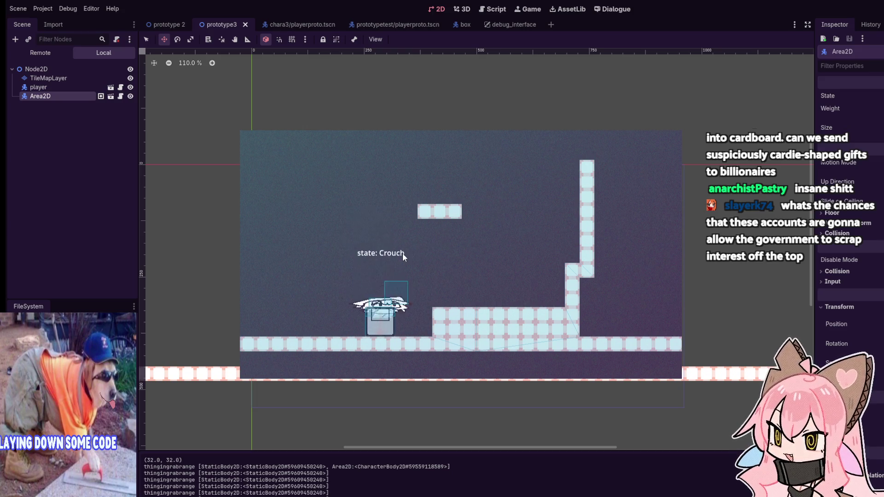
key("space")
Climb the raised step, crouch under the platform, hop onto the box, then stop the game
key("Right")
key("space")
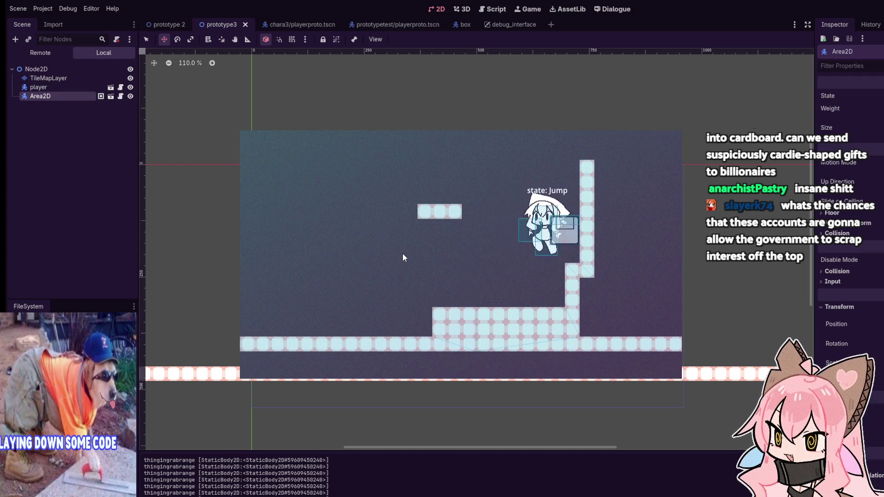
key("Down")
key("Down")
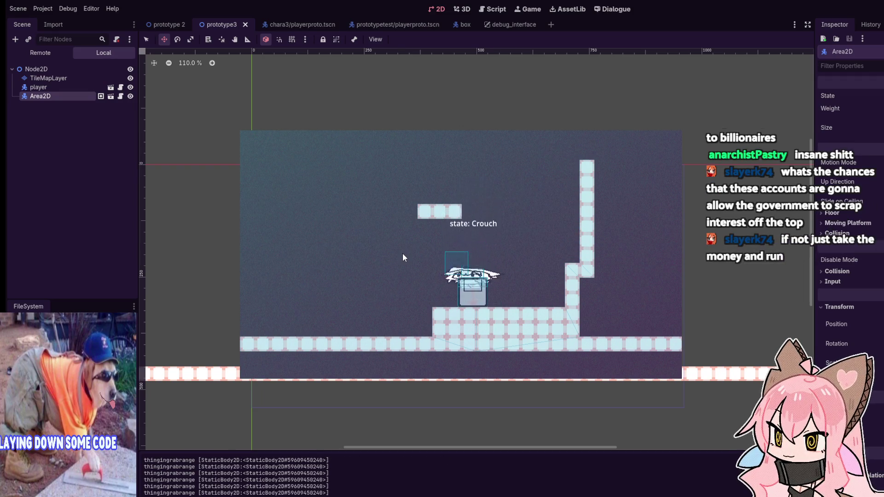
key("Left")
key("space")
key("F8")
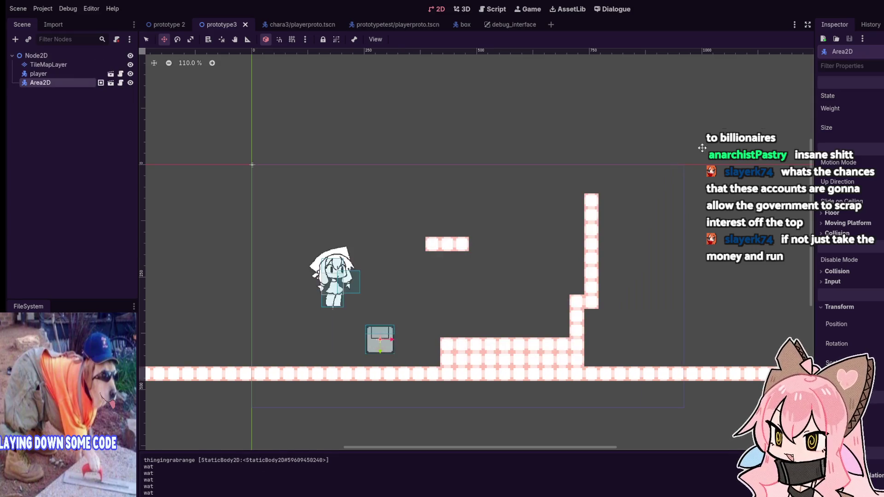
left_click(315, 26)
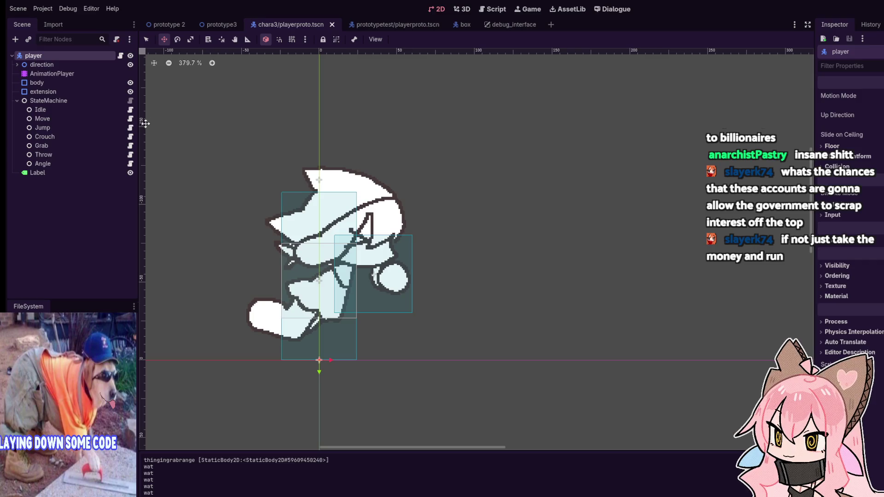
Replace crouch.gd's movement_a() call on line 14 with idle.gd's extension and hold-direction block (lines 13–19)
left_click(131, 138)
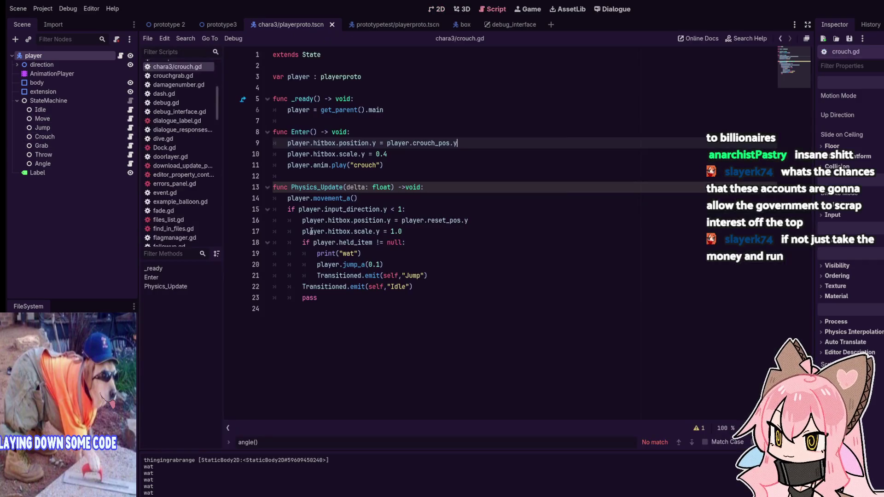
left_click_drag(405, 242, 300, 243)
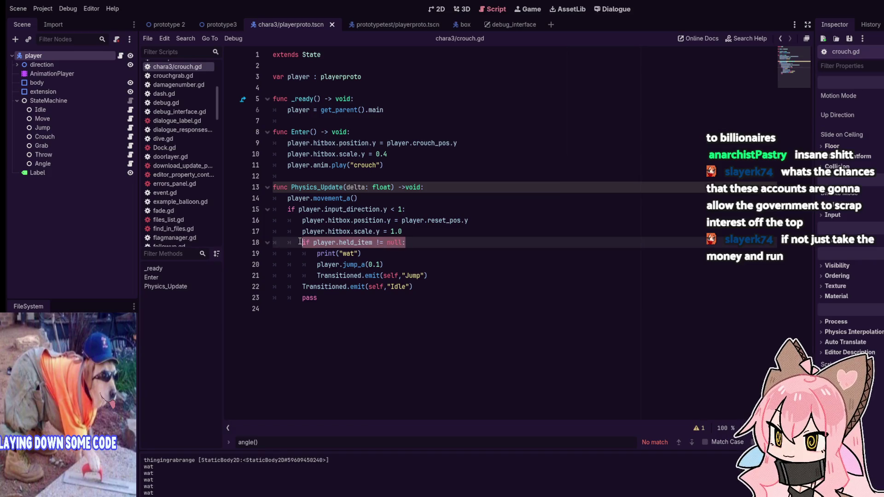
left_click(129, 112)
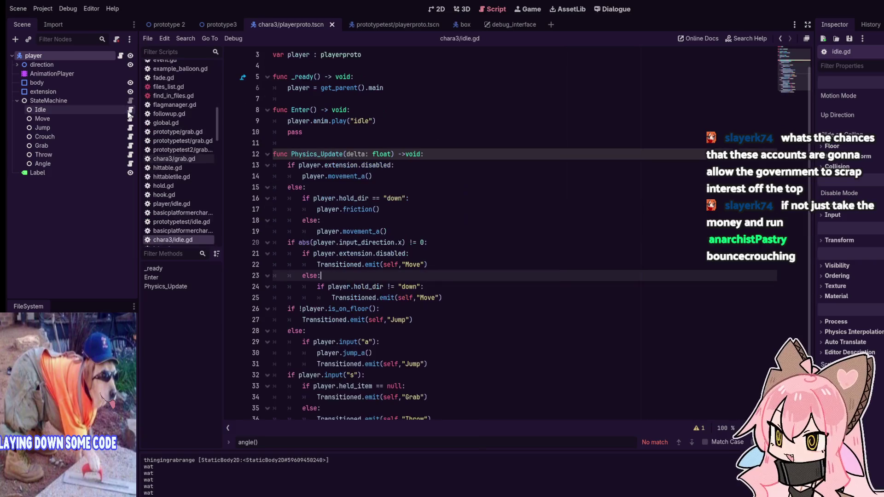
mouse_move(392, 233)
left_mouse_down()
mouse_move(274, 154)
mouse_move(148, 167)
left_mouse_up()
key("ctrl+c")
left_click(130, 165)
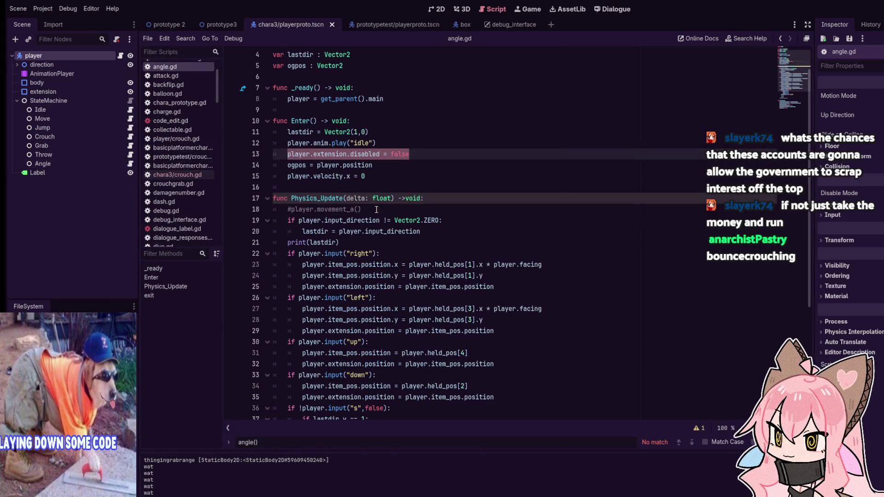
left_click(130, 137)
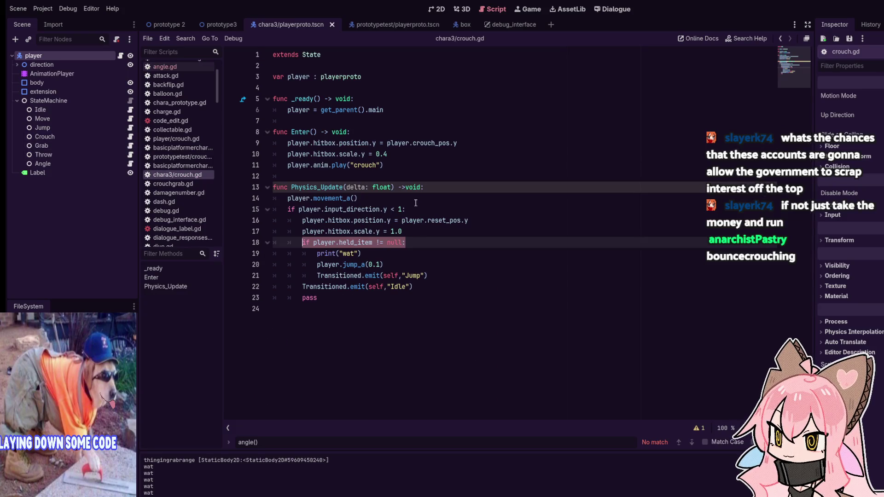
left_click_drag(416, 203, 202, 198)
key("ctrl+v")
left_click(381, 127)
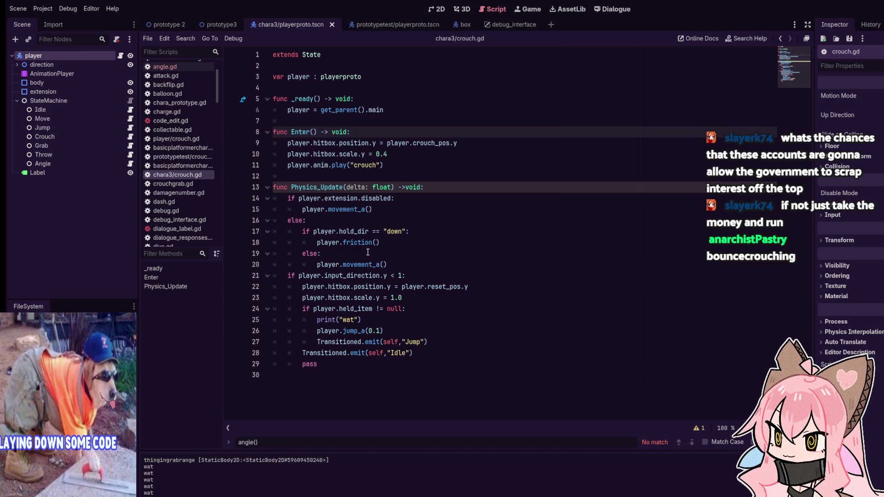
left_click(415, 330)
Start a new line 27 in crouch.gd assigning player.velocity.x, checking the SPEED constant in playerproto.gd
key("Return")
type("player.veloc")
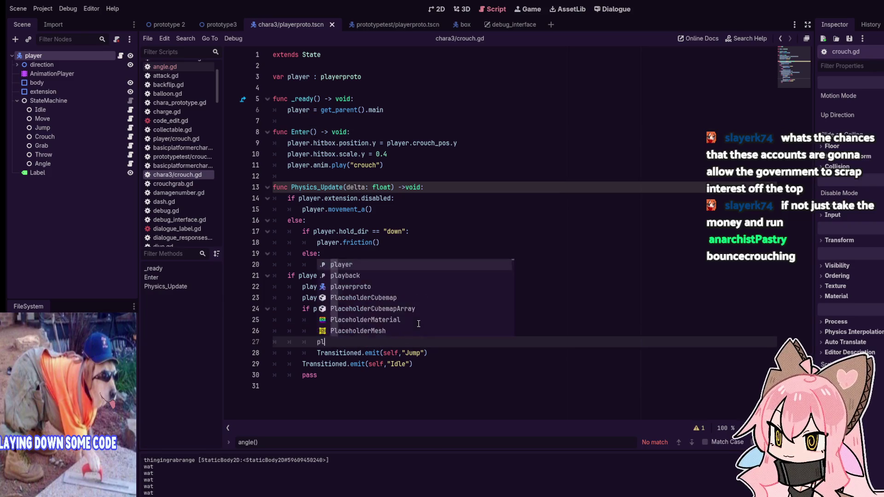
type("ity.x")
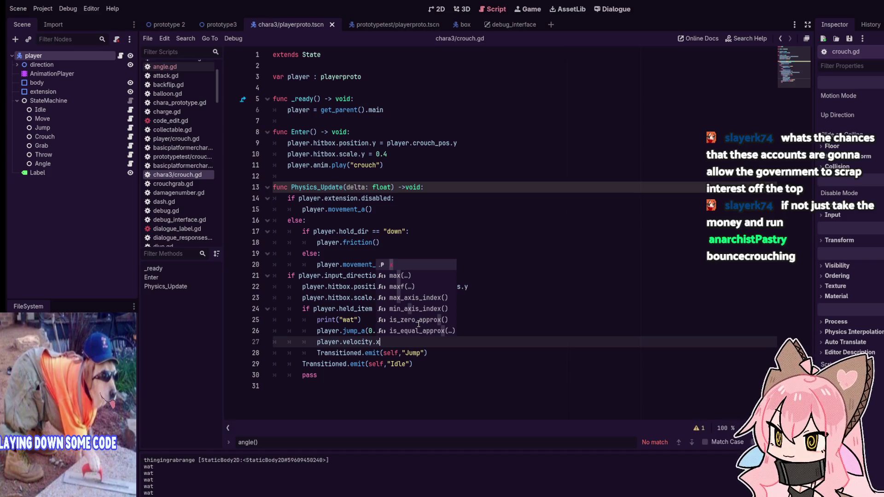
type(" * pl")
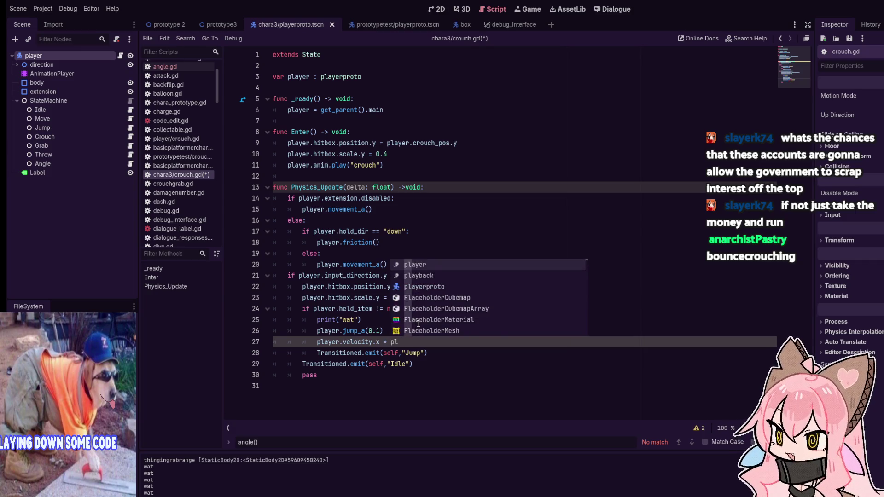
key("BackSpace")
key("BackSpace")
key("BackSpace")
type("= player")
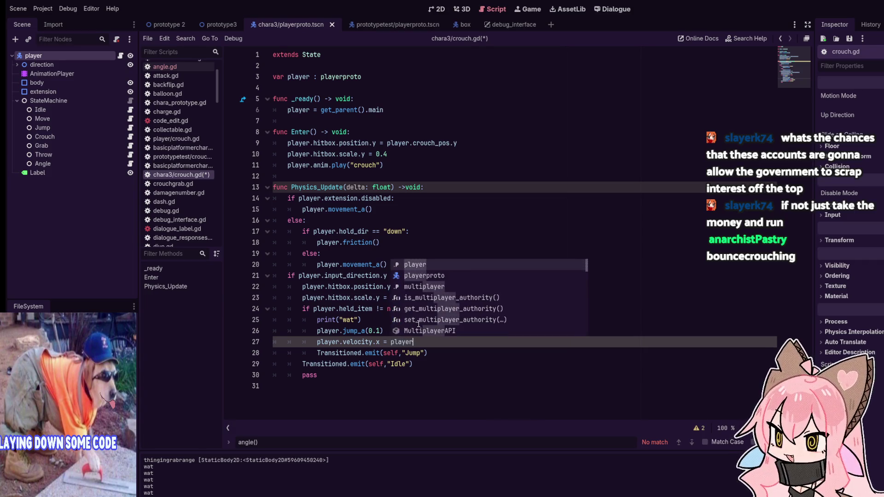
type("*m")
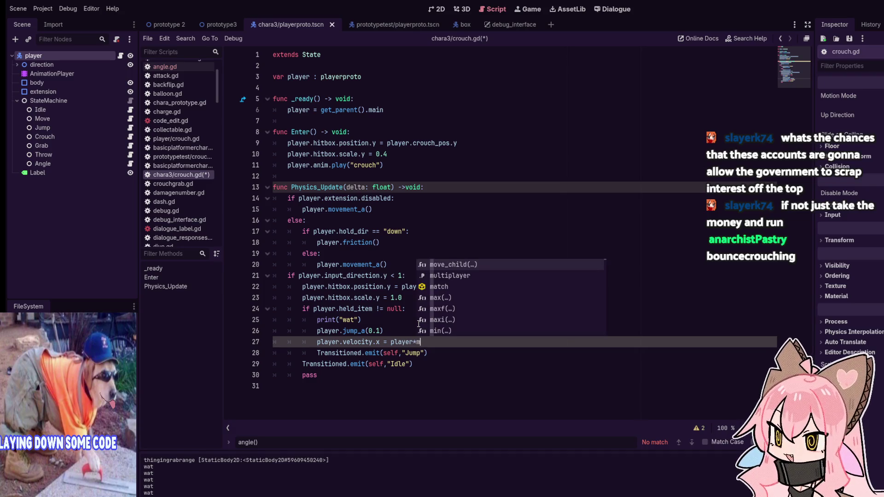
key("BackSpace")
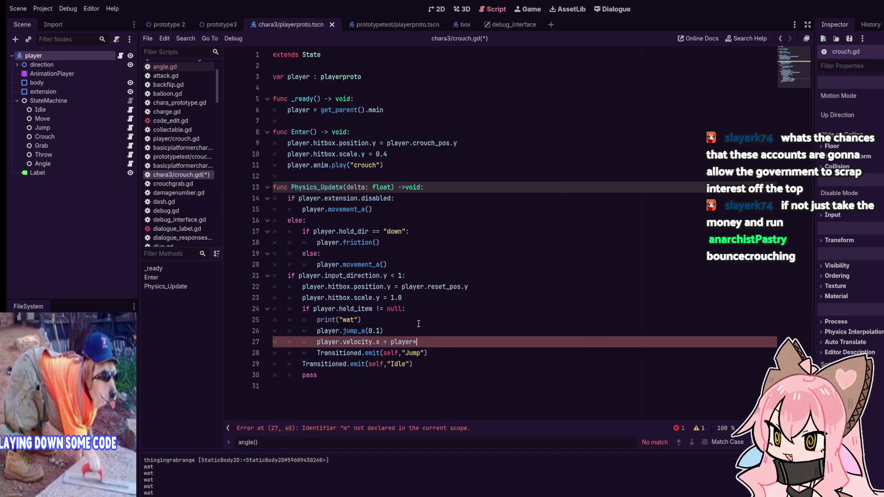
left_click(121, 55)
scroll(298, 157, "up", 15)
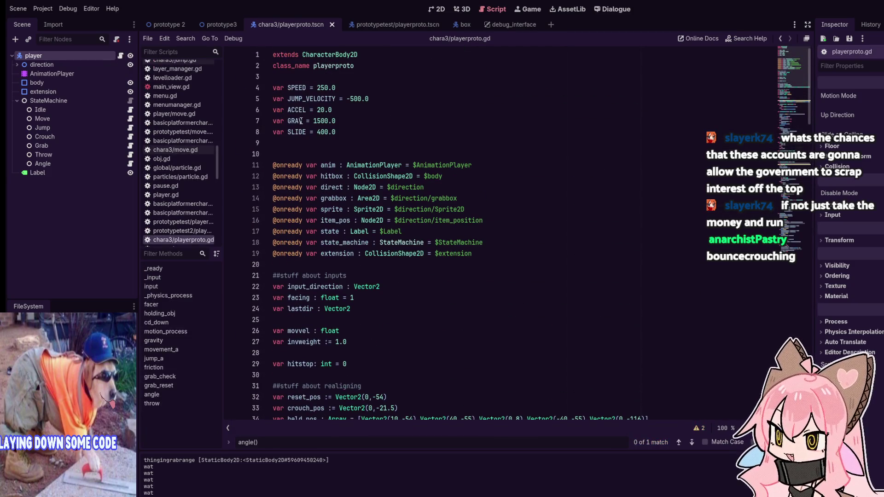
double_click(290, 87)
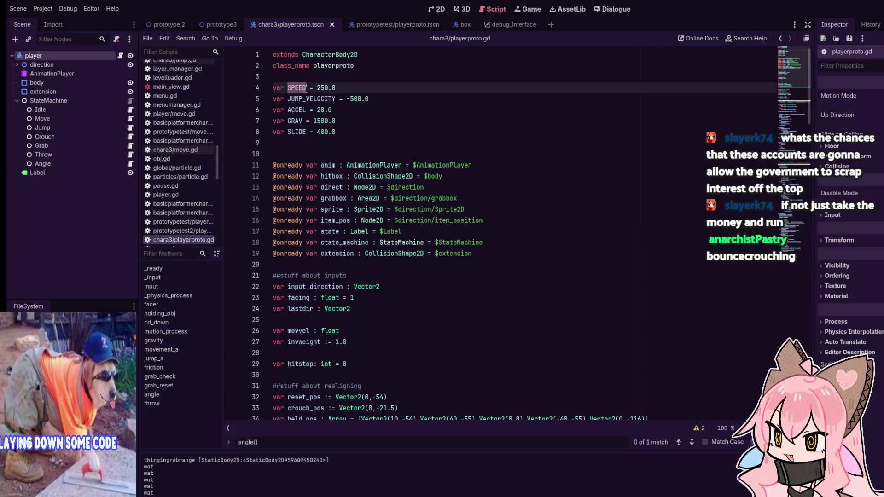
left_click(131, 163)
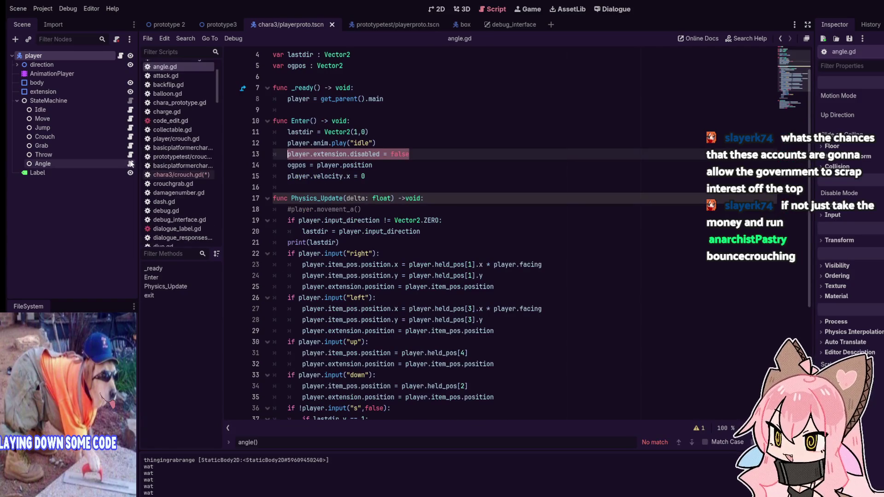
left_click(130, 137)
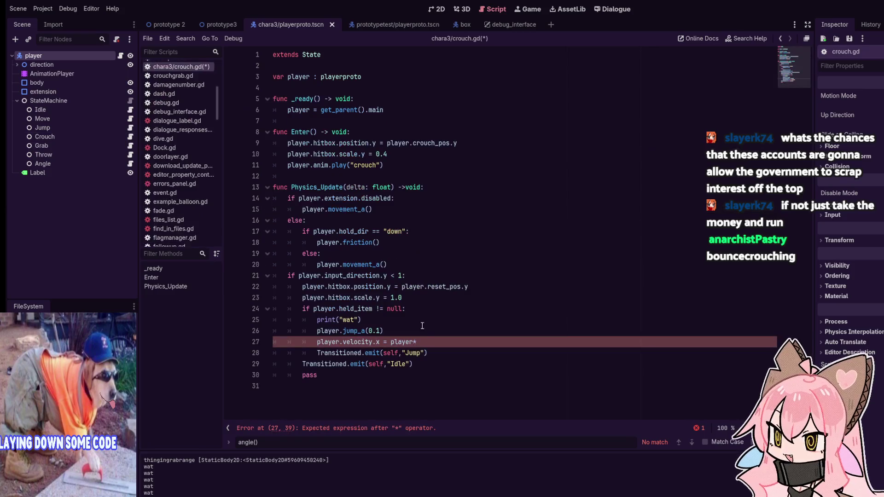
Complete line 27 as player.velocity.x = player.SPEED*player.facing, save, and return to prototype3
type("speed")
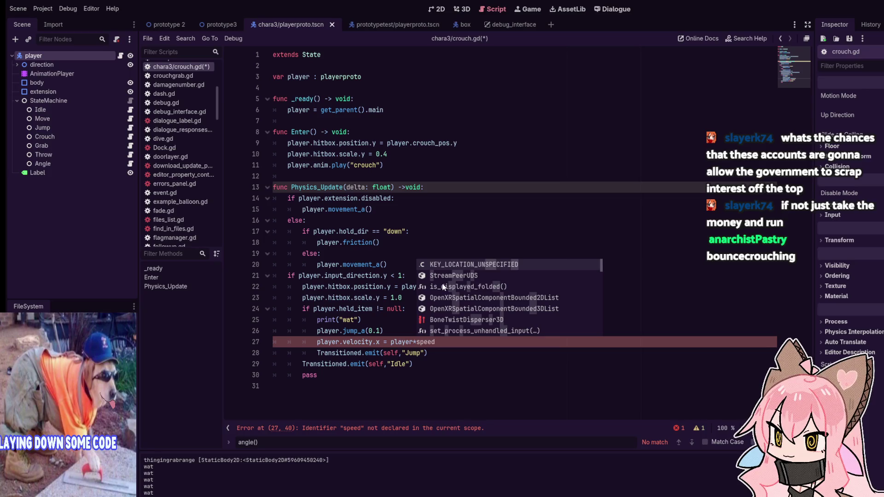
key("BackSpace")
key("BackSpace")
key("BackSpace")
key("BackSpace")
key("BackSpace")
type(".sp")
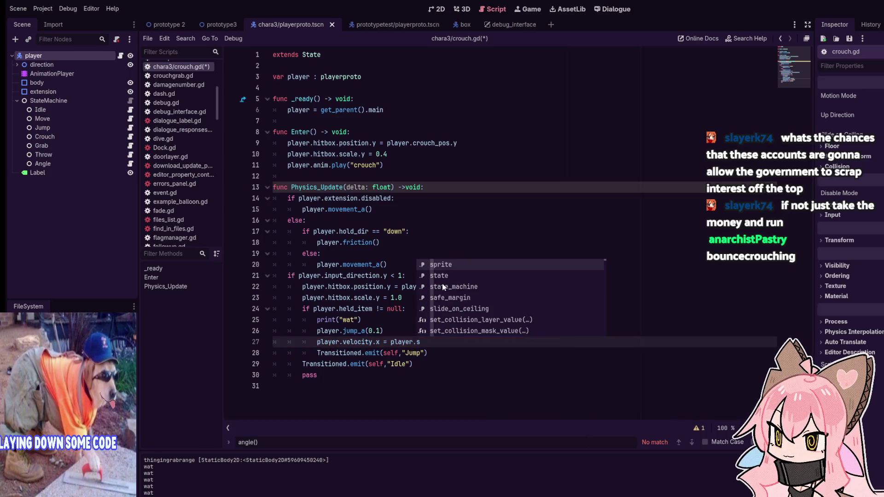
key("Down")
key("Return")
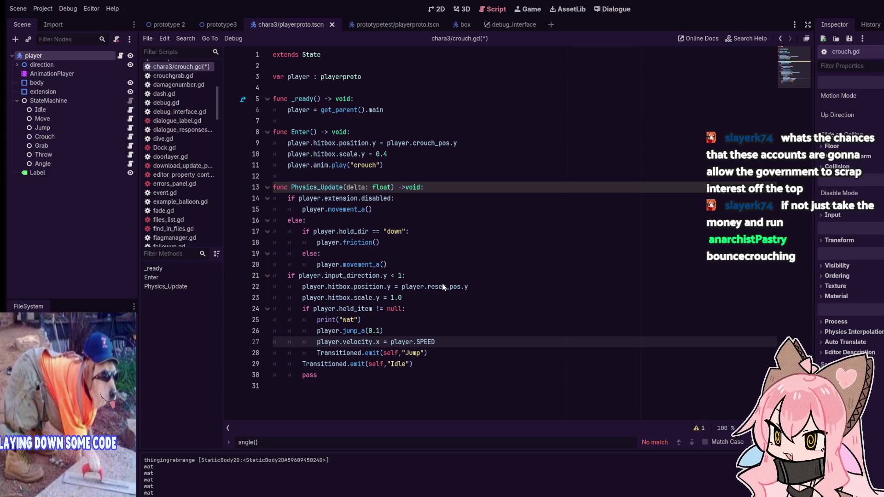
type("*player.facing")
key("ctrl+s")
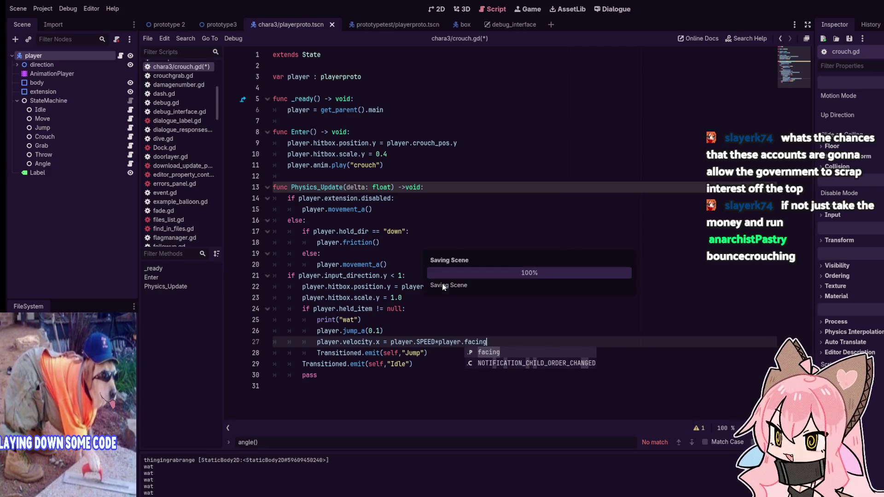
left_click(437, 11)
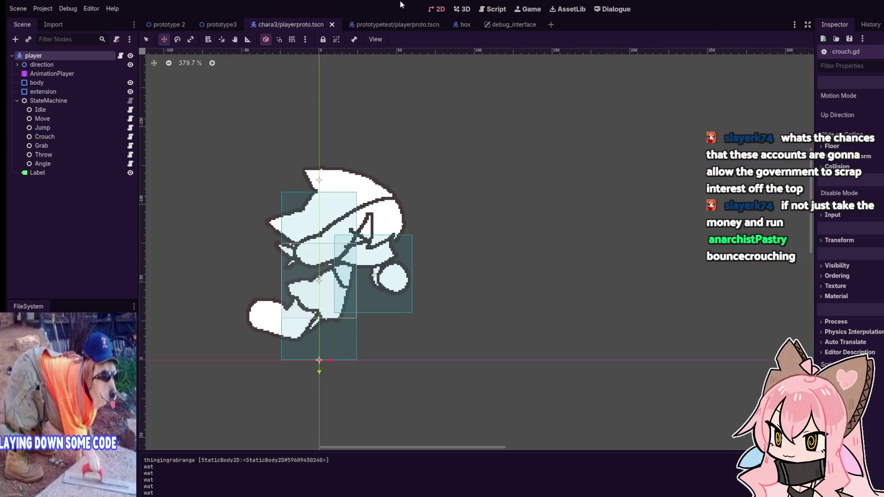
left_click(218, 24)
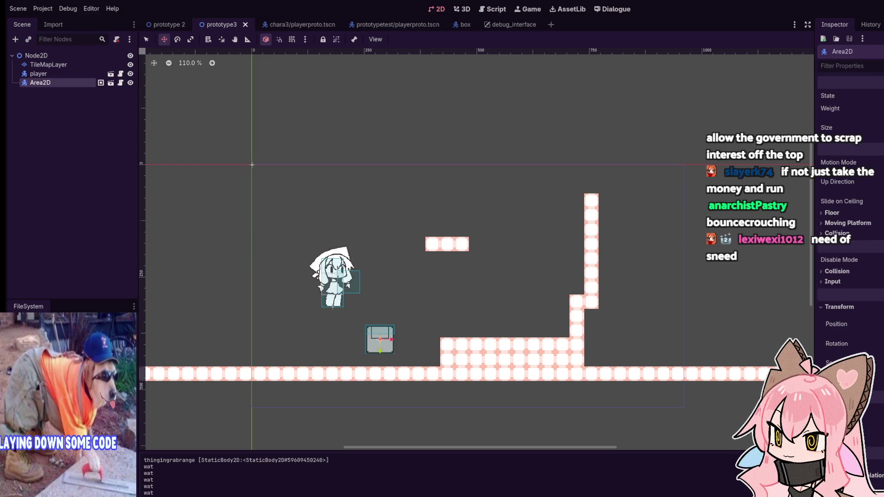
Run the level with F6 and test walking, jumping and crouch-jumping left and right
key("F6")
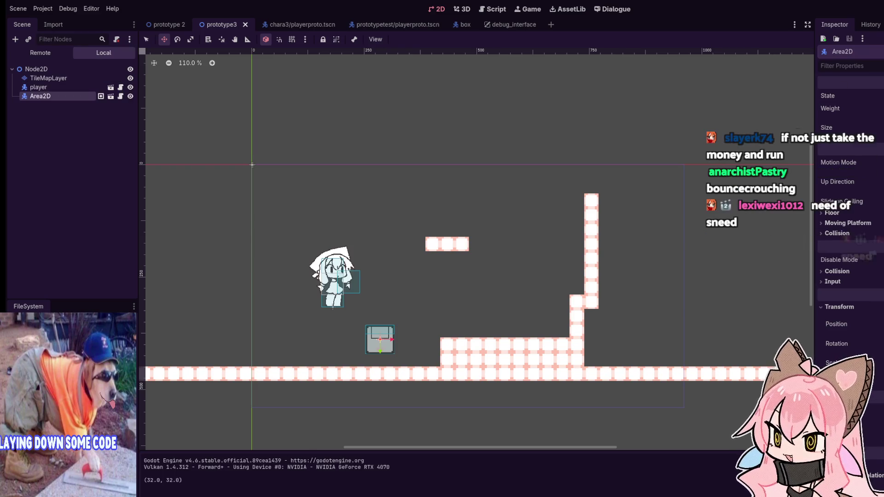
key("Right")
key("Left")
key("Right")
key("space")
key("Down")
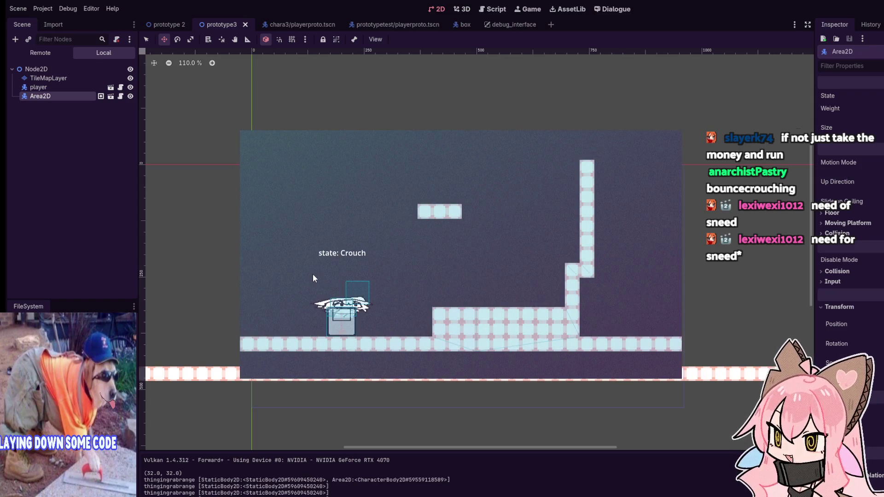
key("space")
key("Right")
key("space")
key("Left")
key("Down")
key("space")
key("Right")
key("Down")
key("space")
key("Left")
key("Down")
key("space")
key("Right")
key("Down")
key("space")
key("Left")
key("Right")
key("space")
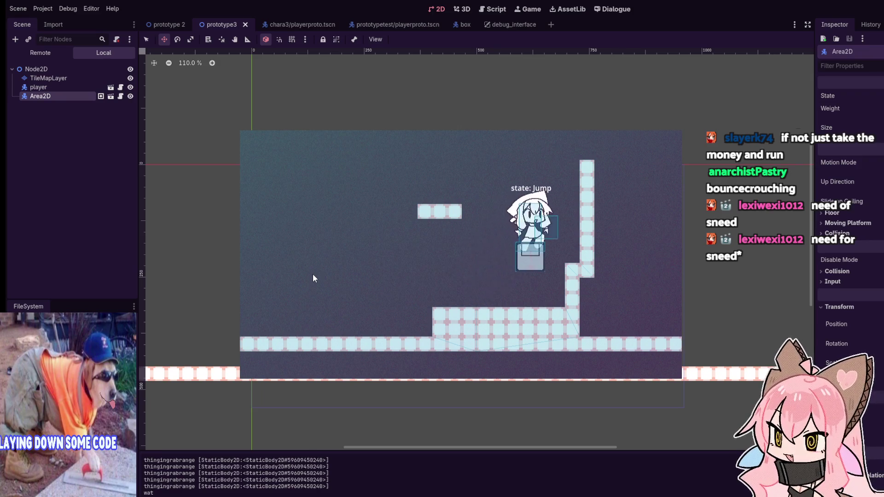
key("Down")
key("space")
key("Down")
key("space")
key("Down")
key("space")
key("space")
key("Left")
key("Left")
key("space")
key("Down")
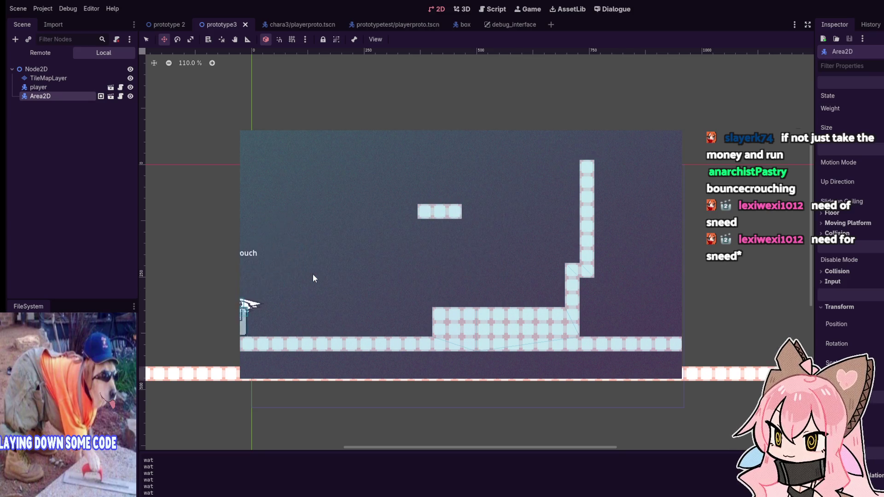
key("space")
key("Right")
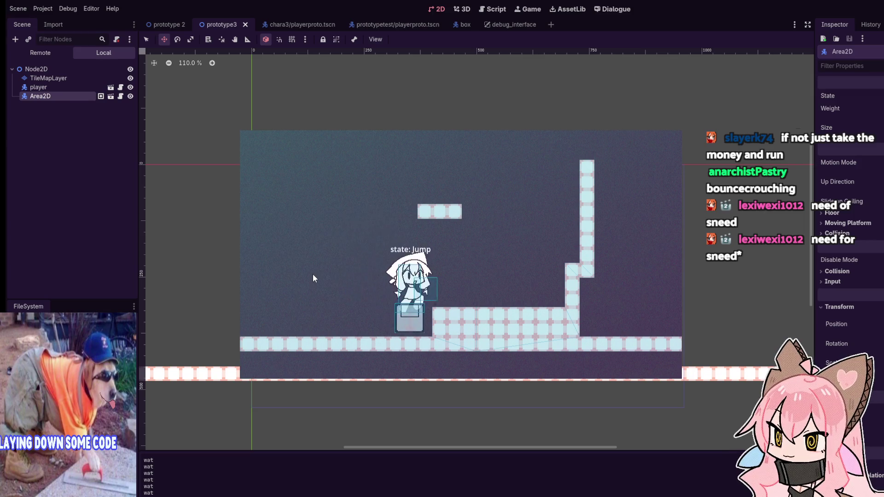
key("Down")
key("space")
key("Left")
Carry the box, crouch-jump with it, and throw it onto the step and the floor
key("Down")
key("space")
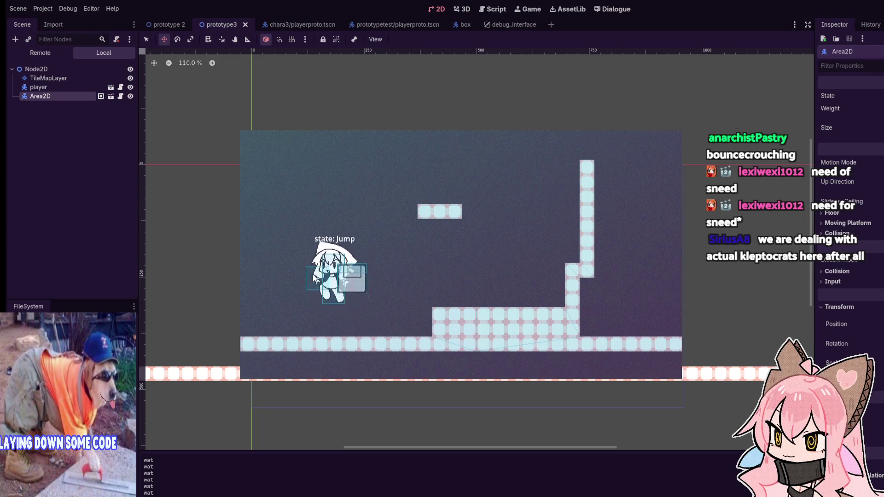
key("Left")
key("Right")
key("space")
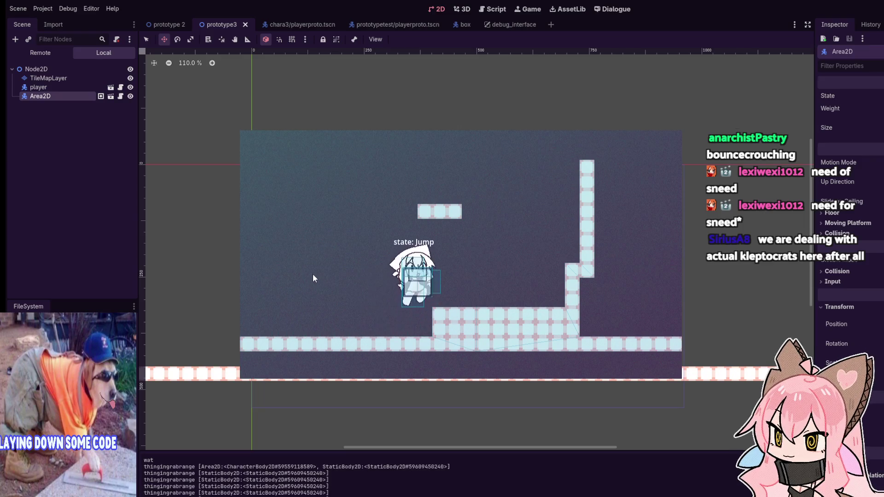
key("Left")
key("Right")
key("Down")
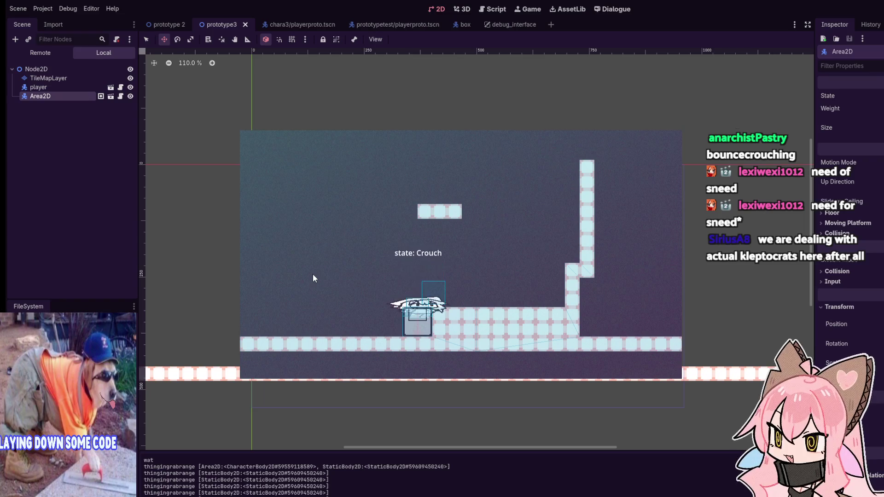
key("space")
key("space")
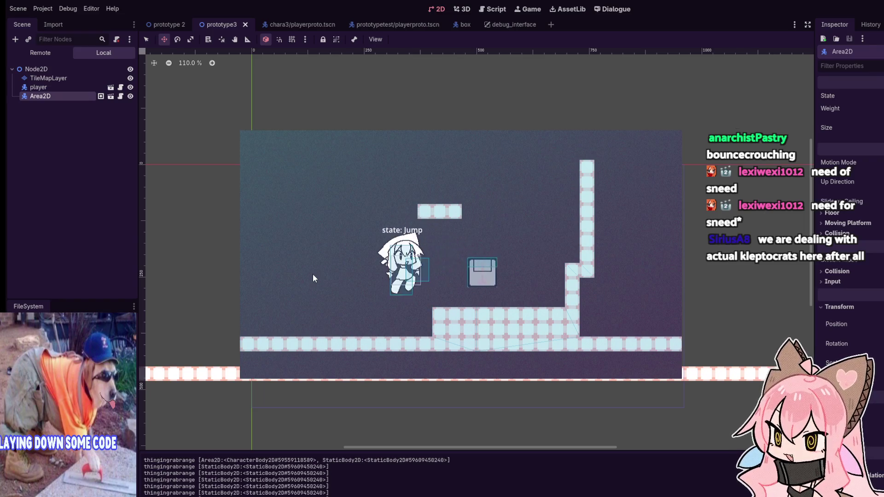
key("Left")
key("Right")
key("space")
key("Right")
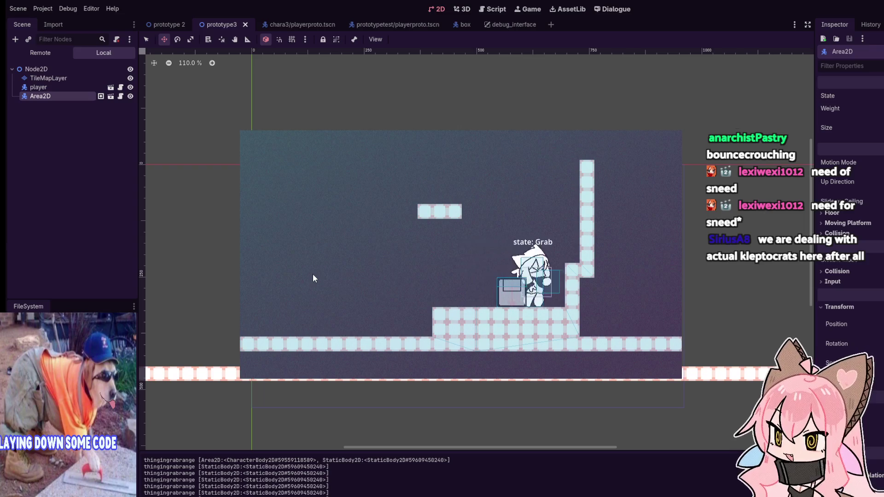
key("Left")
key("Right")
key("space")
key("Right")
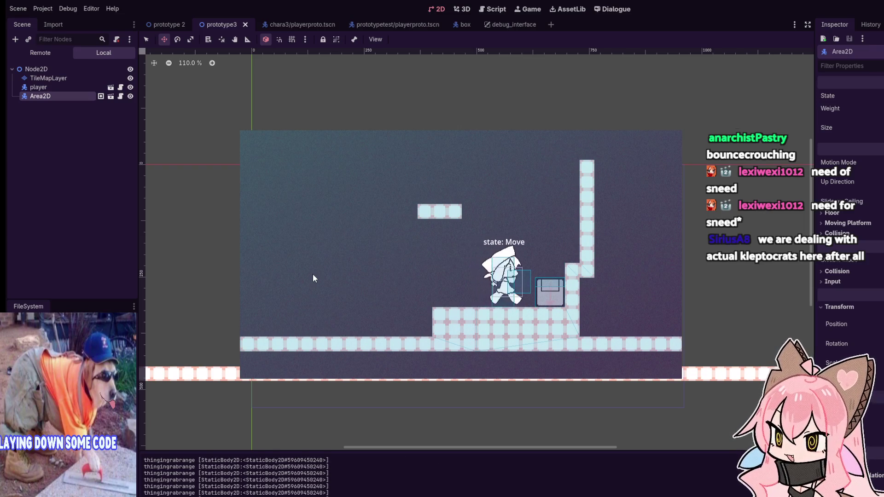
key("space")
key("Down")
key("space")
key("Right")
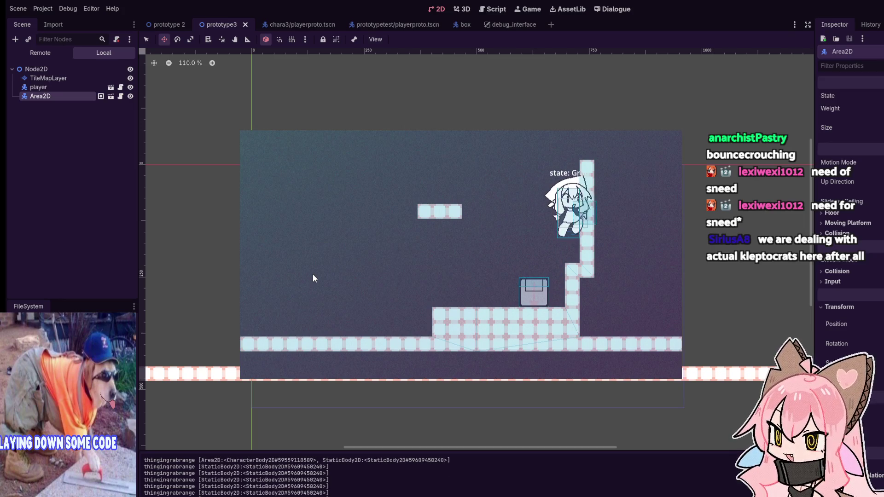
key("space")
key("Right")
key("x")
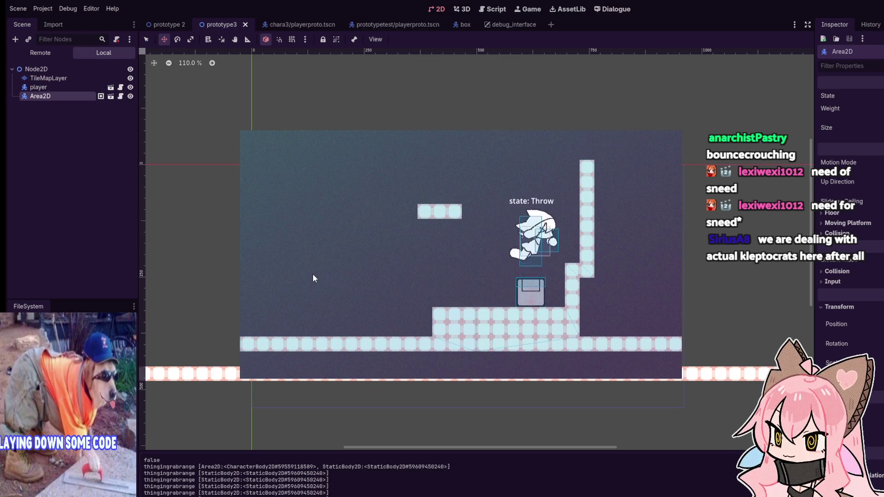
Leap between the wall and the floating platform, land on the crate, then stop the game with F8
key("space")
key("Right")
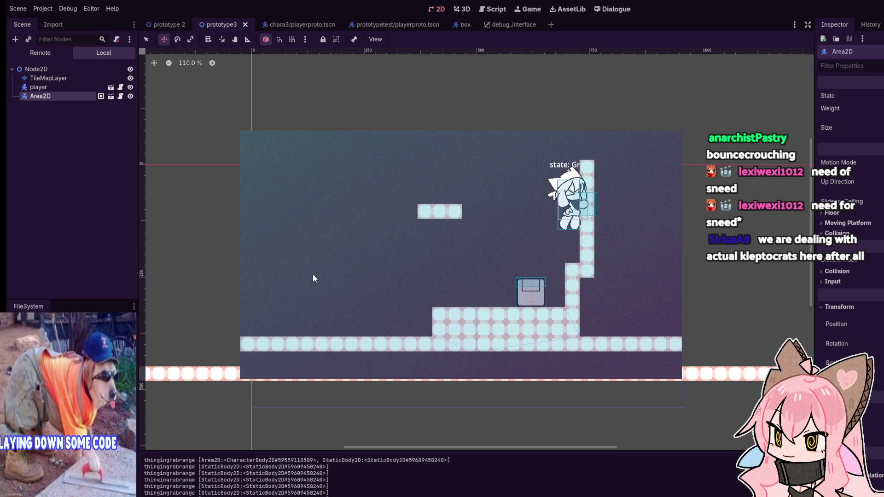
key("space")
key("Left")
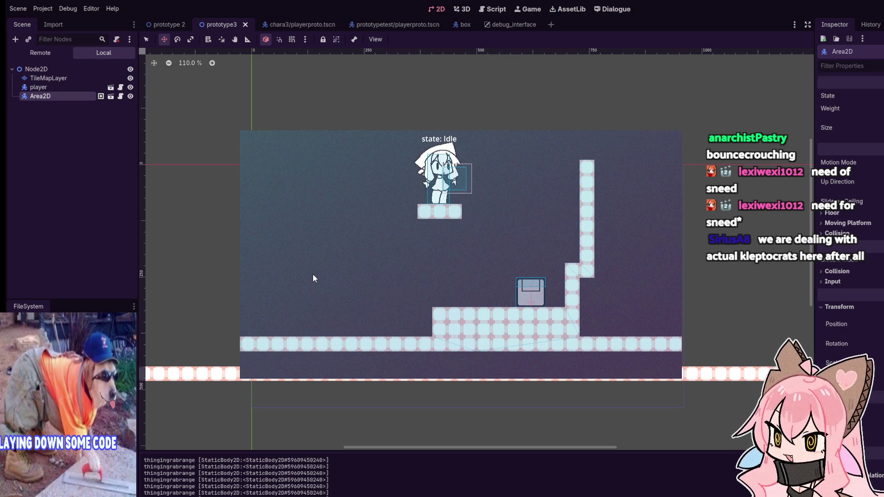
key("Down")
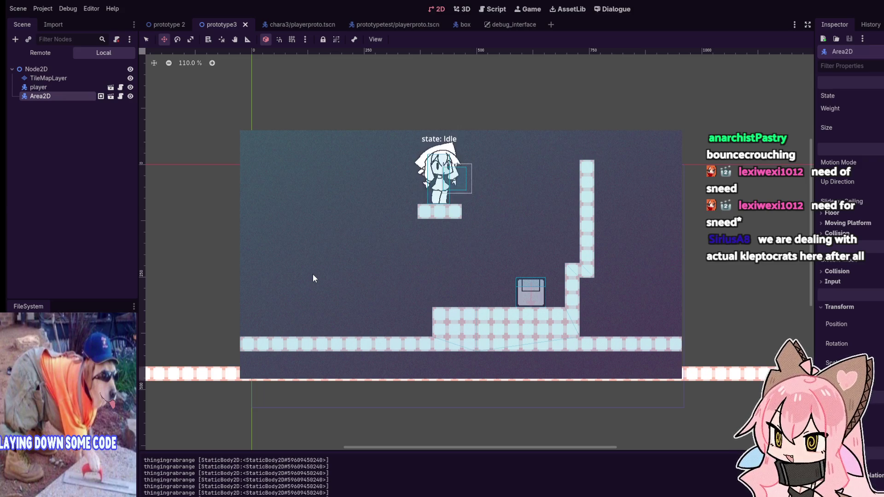
key("space")
key("Right")
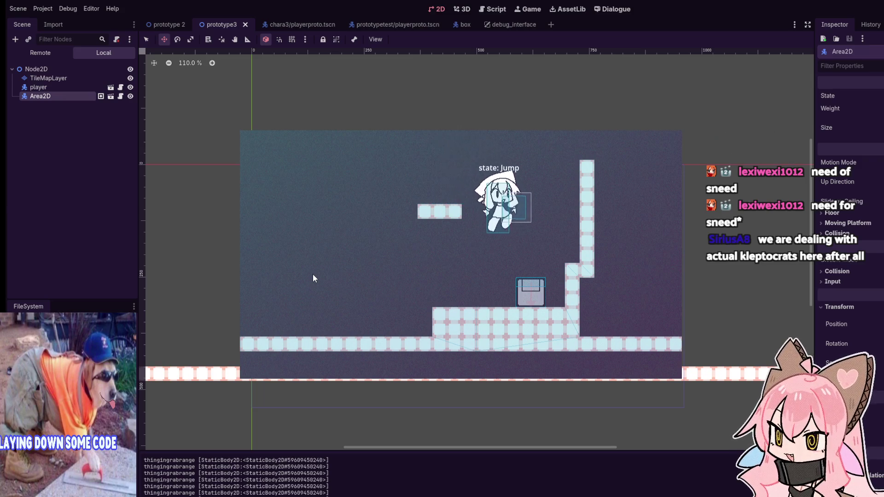
key("F8")
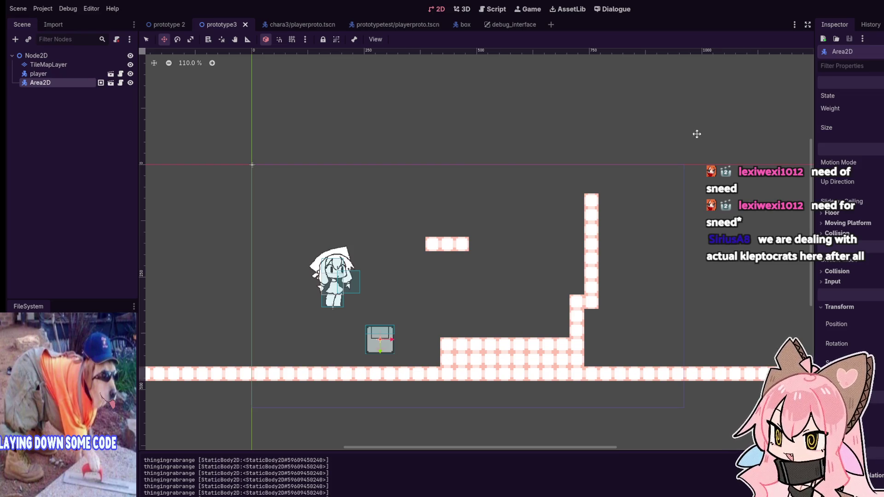
Back in chara3/playerproto.tscn, select the AnimationPlayer and bring up the new turn_down animation
left_click(290, 29)
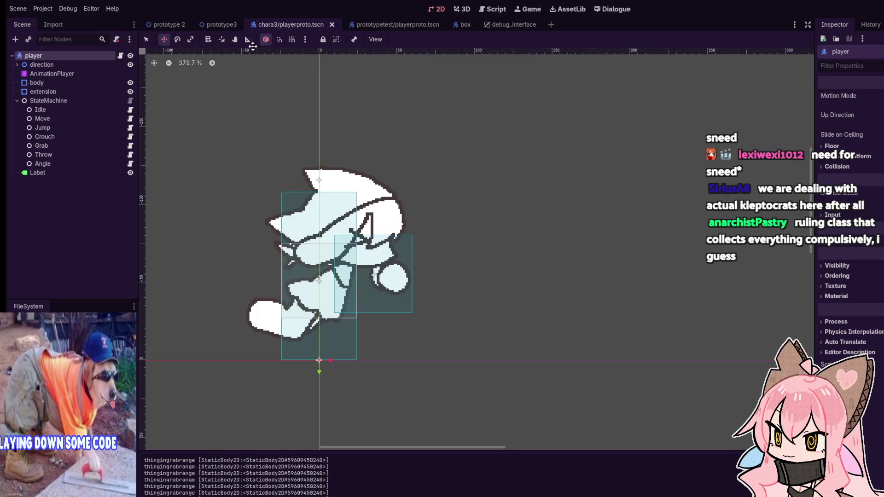
left_click(149, 43)
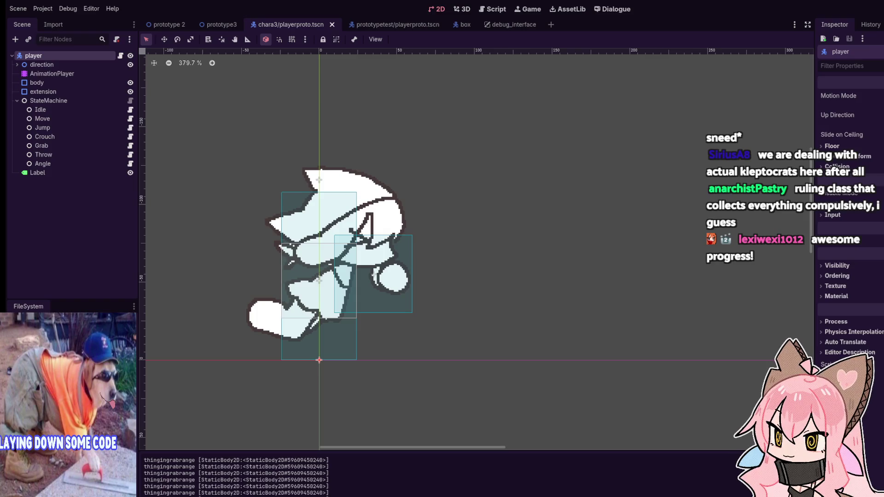
left_click(78, 74)
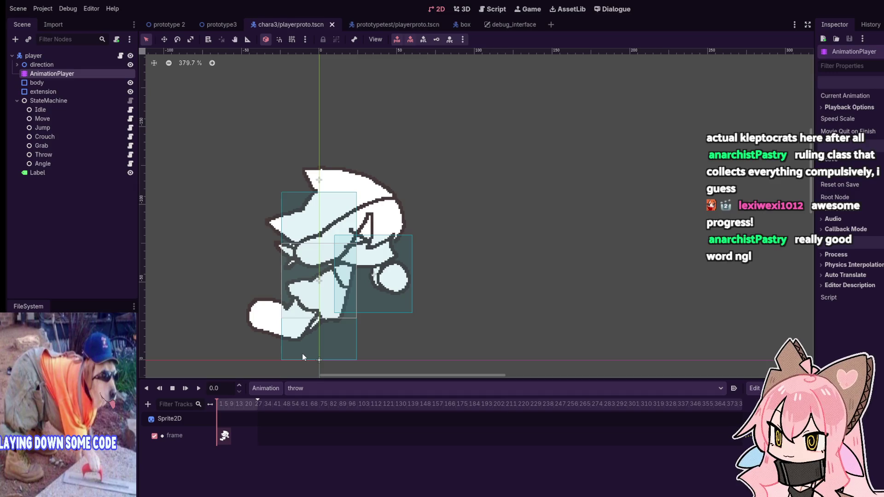
key("ctrl+z")
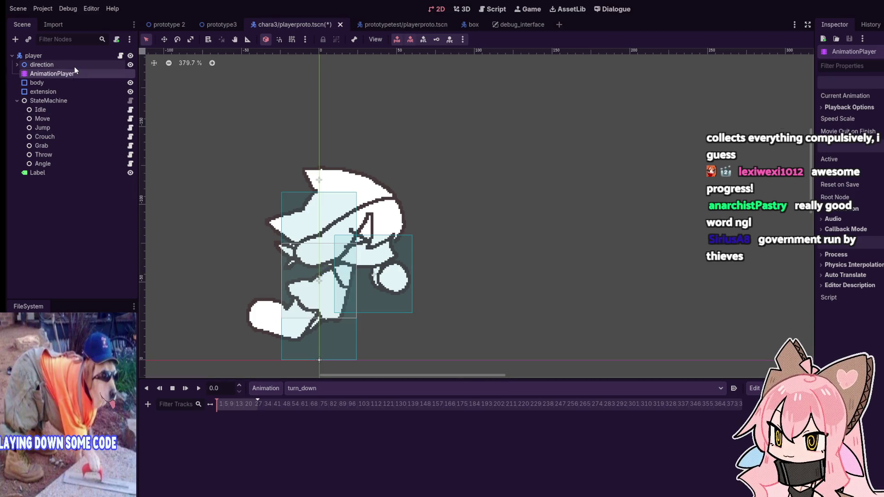
Key the Sprite2D frame in turn_down and scrub the timeline to preview its frames
left_click(17, 65)
left_click(46, 74)
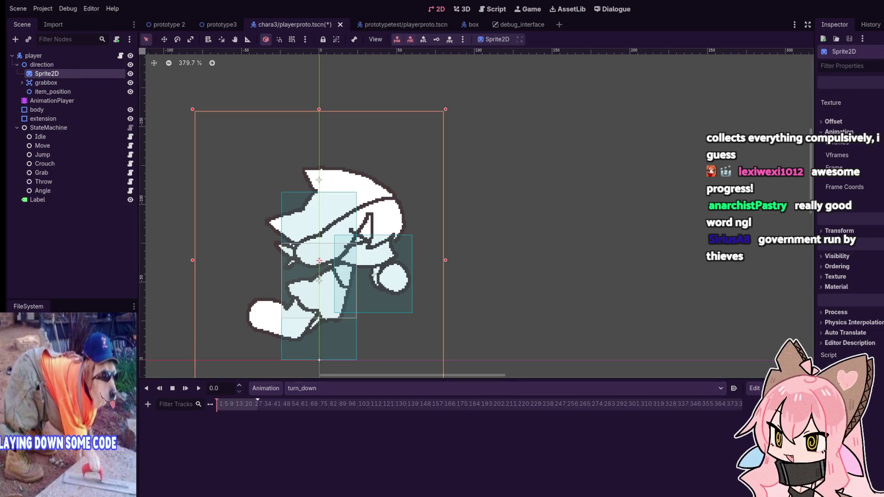
left_click(875, 168)
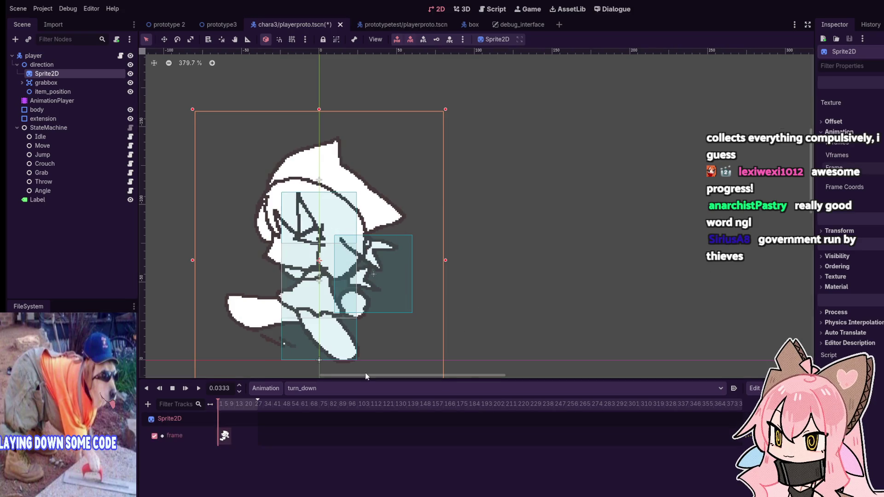
left_click(226, 438)
left_click(664, 256)
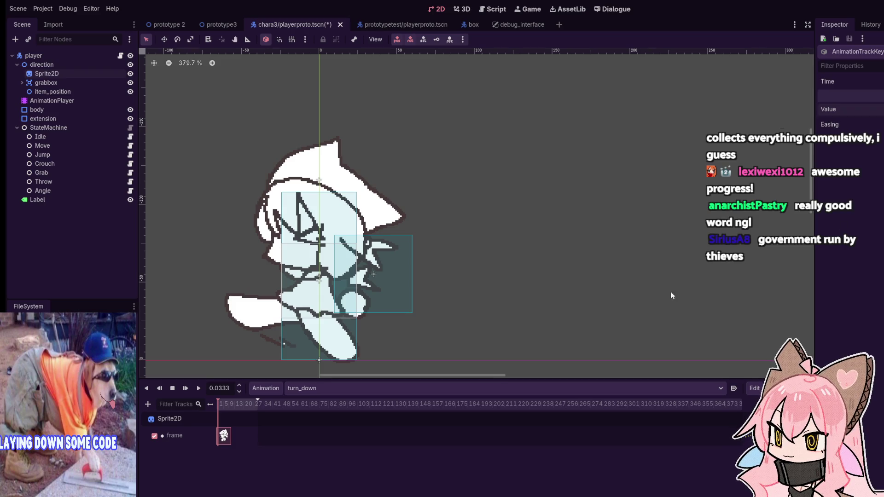
left_click_drag(222, 405, 240, 409)
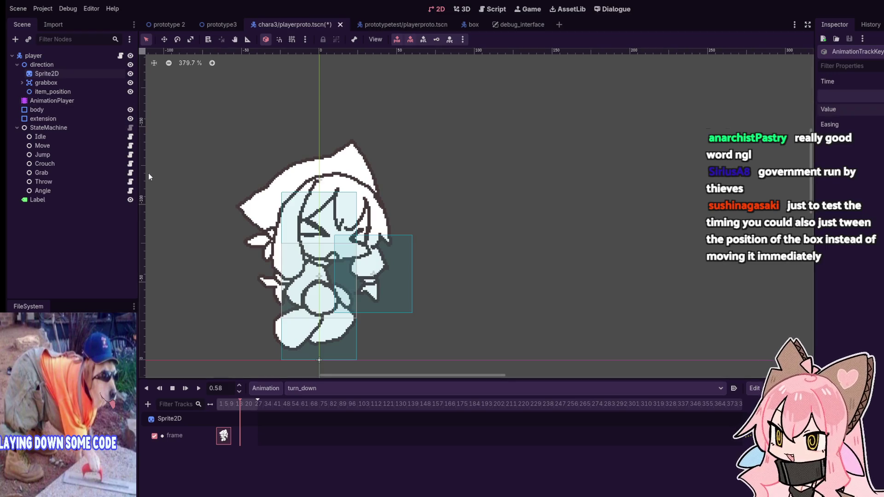
left_click(120, 55)
Declare 'var turn_timer: int = 8' below the hold_dir declaration
scroll(505, 215, "down", 10)
scroll(504, 215, "down", 20)
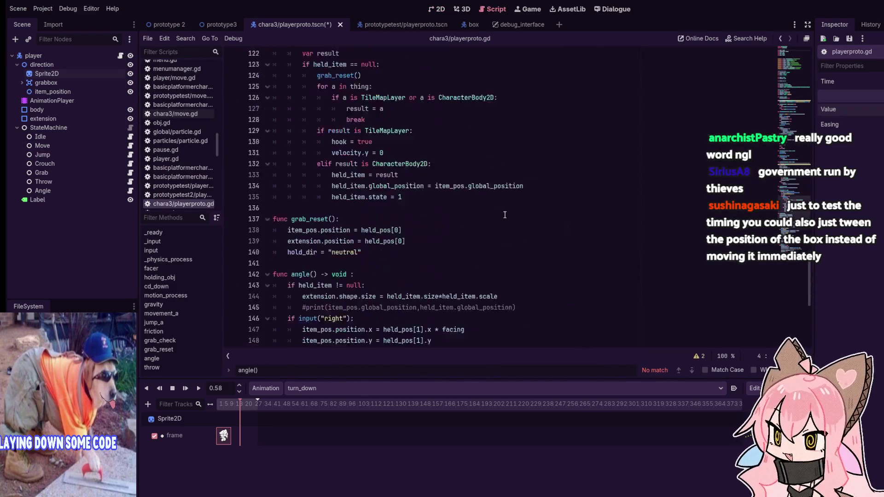
scroll(504, 215, "down", 2)
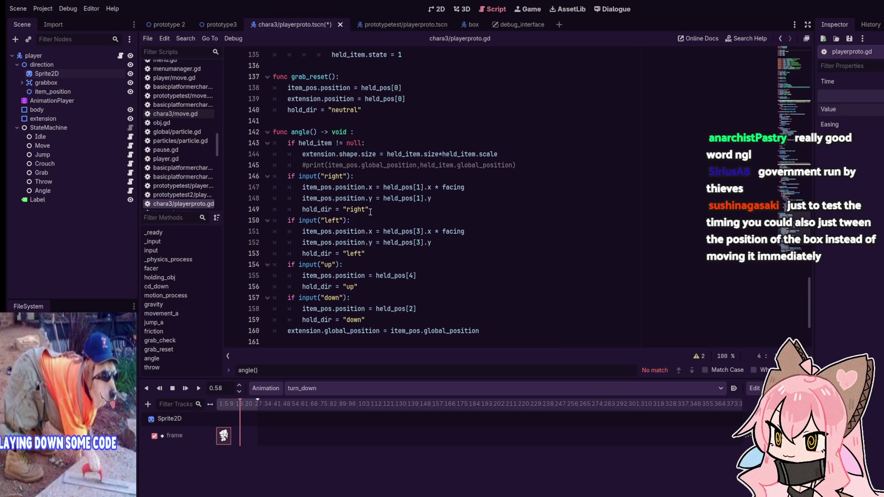
left_click_drag(803, 311, 797, 119)
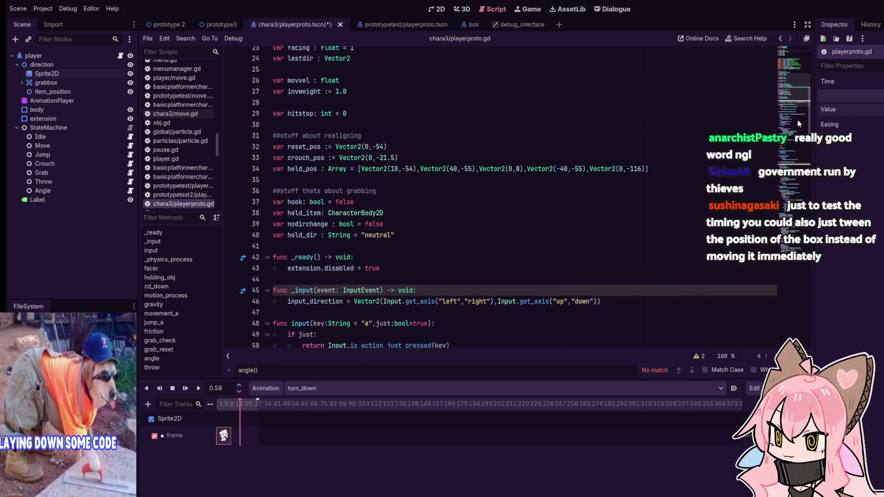
left_click(467, 238)
key("Return")
type("var turn_timer: ")
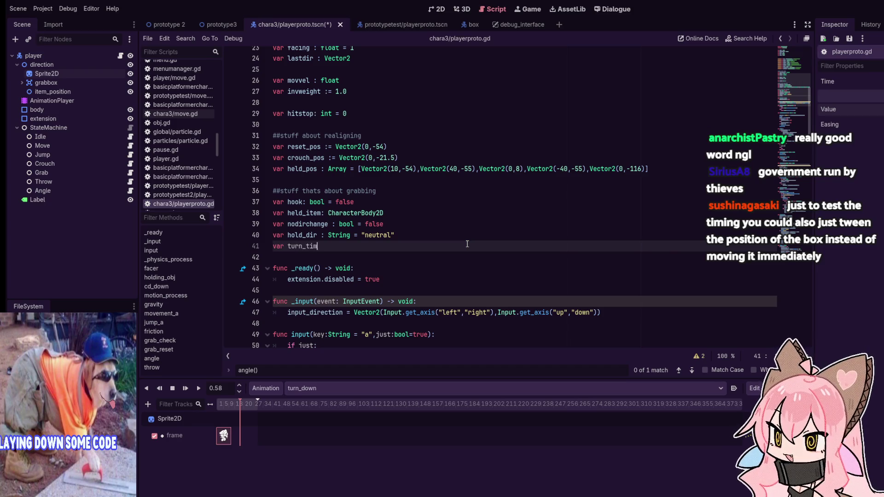
type("int = ")
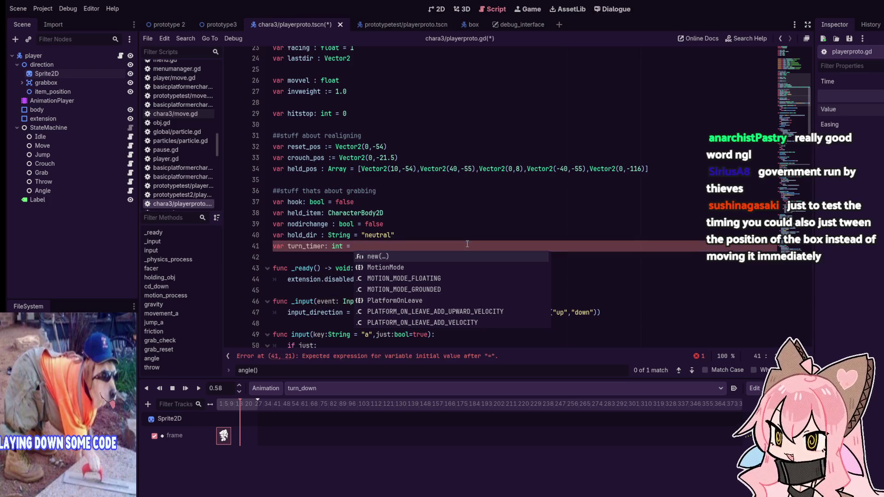
type("8")
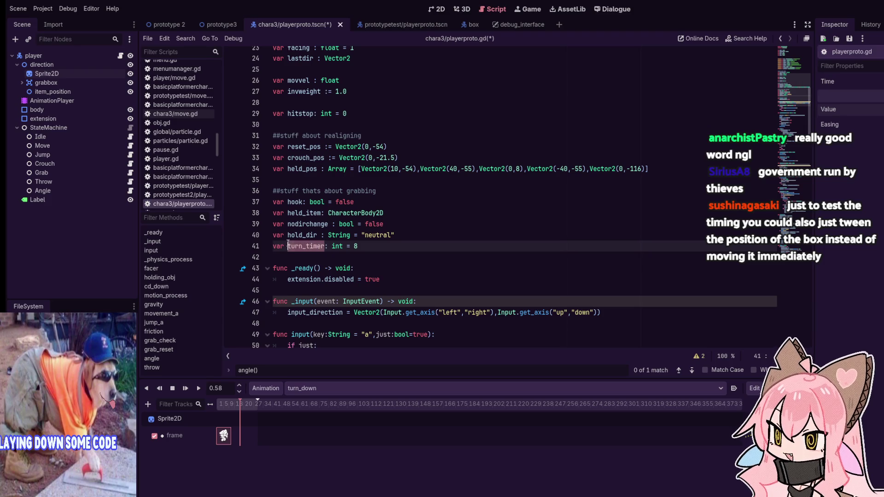
Count the timer down in _physics_process with 'turn_timer = cd_down(turn_timer)'
scroll(337, 242, "down", 10)
scroll(337, 243, "up", 5)
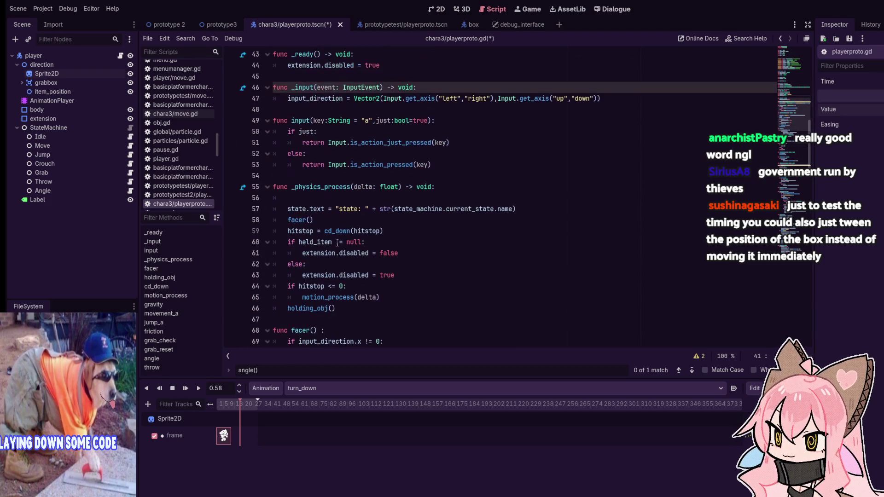
scroll(337, 242, "down", 1)
left_click(344, 166)
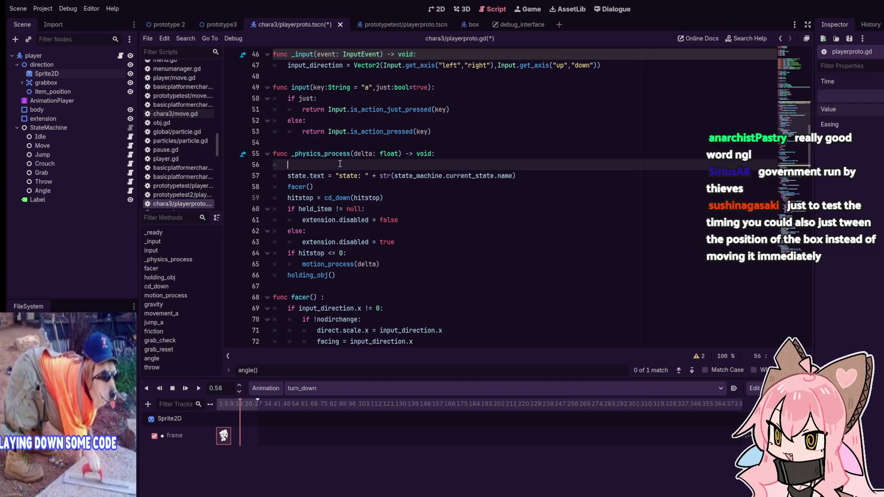
key("Down")
key("Down")
key("Down")
key("Return")
key("Up")
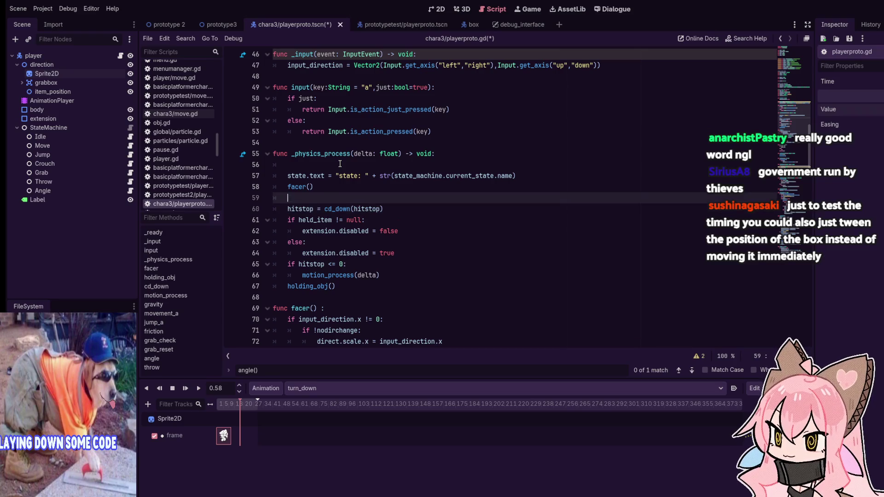
type("turn_timer = cd")
key("Return")
type("turn_timer")
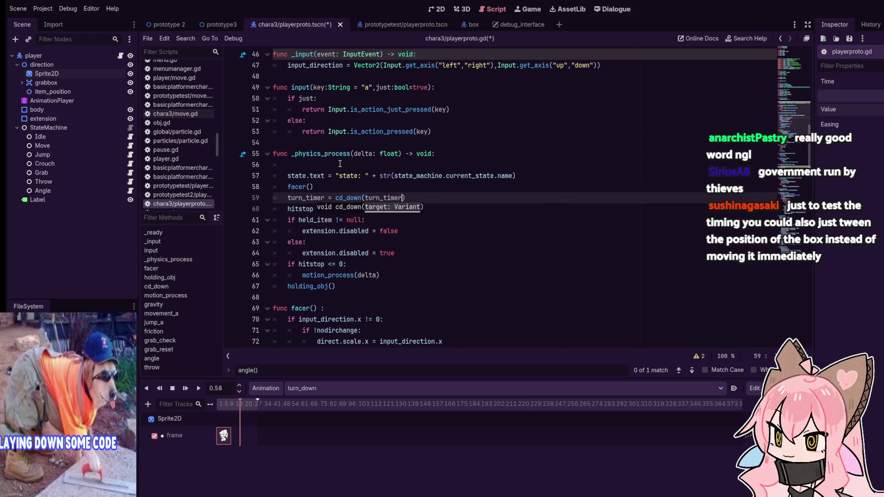
Reset turn_timer to 8 under the right-direction check in angle()
scroll(339, 170, "down", 20)
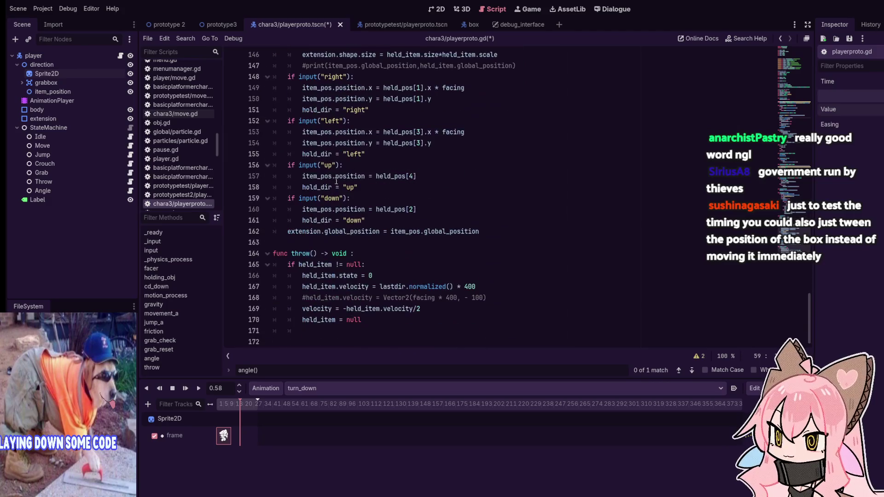
scroll(336, 181, "up", 2)
left_click(376, 176)
key("Return")
type("turn_timer =8")
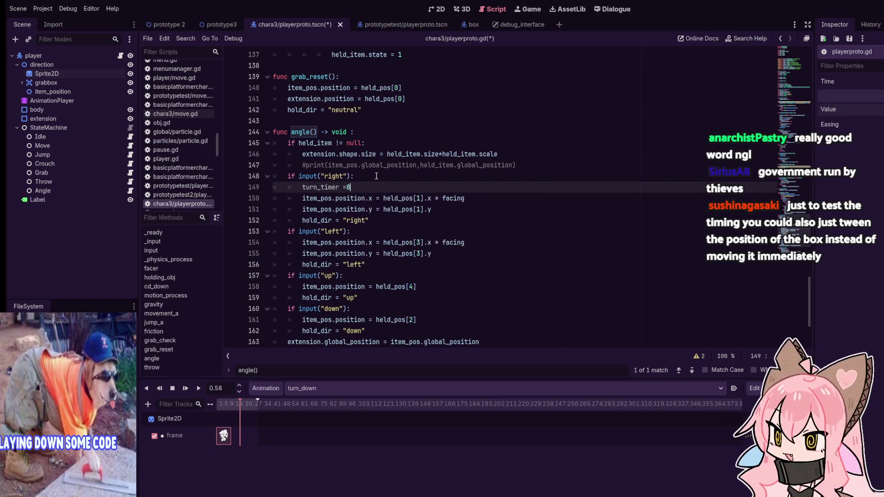
left_click(347, 187)
left_click(299, 196)
Add the same 'turn_timer = 8' line under the left, up and down checks, and save
key("ctrl+c")
left_click(364, 231)
key("ctrl+v")
left_click(384, 276)
scroll(361, 229, "down", 3)
left_click(366, 190)
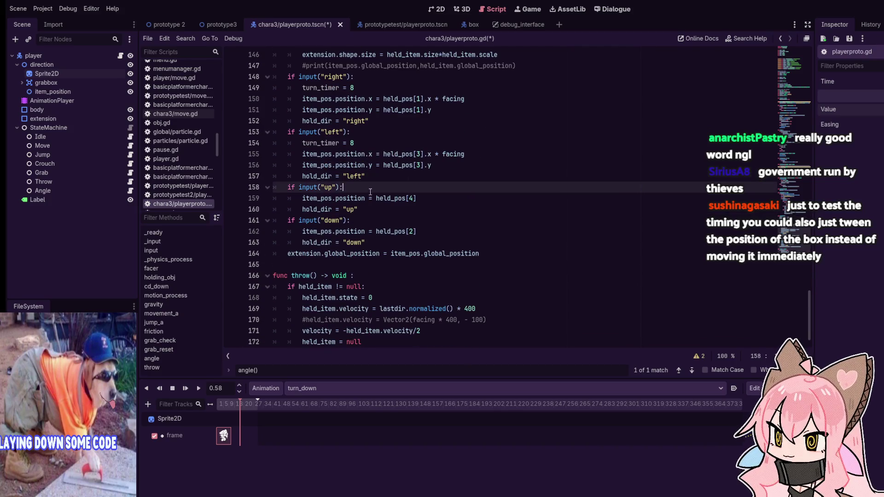
key("ctrl+v")
left_click(380, 229)
key("Return")
key("ctrl+v")
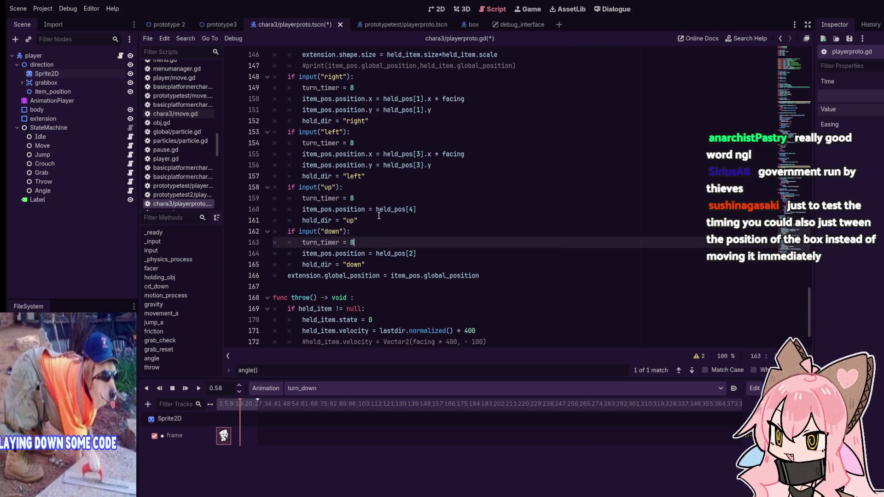
scroll(381, 217, "up", 2)
left_click(378, 218)
key("ctrl+s")
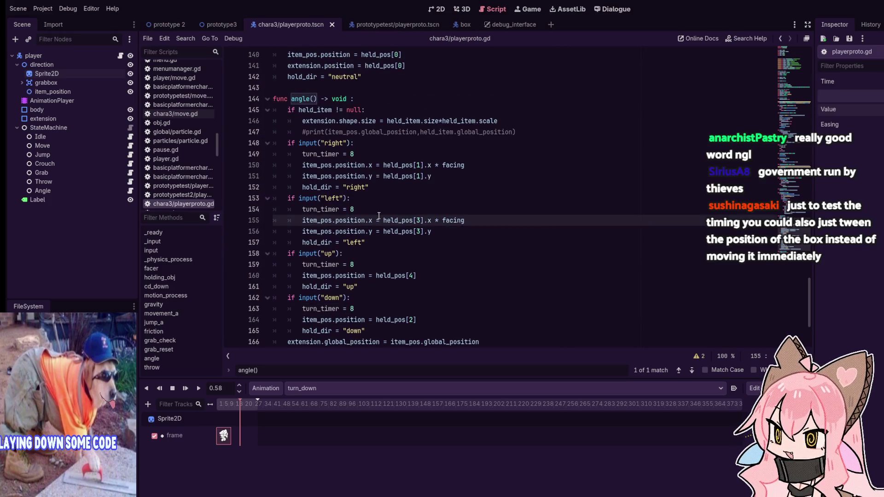
Nest the four direction checks under a new 'if turn_timer <= 0:' and save
left_click(535, 133)
key("Return")
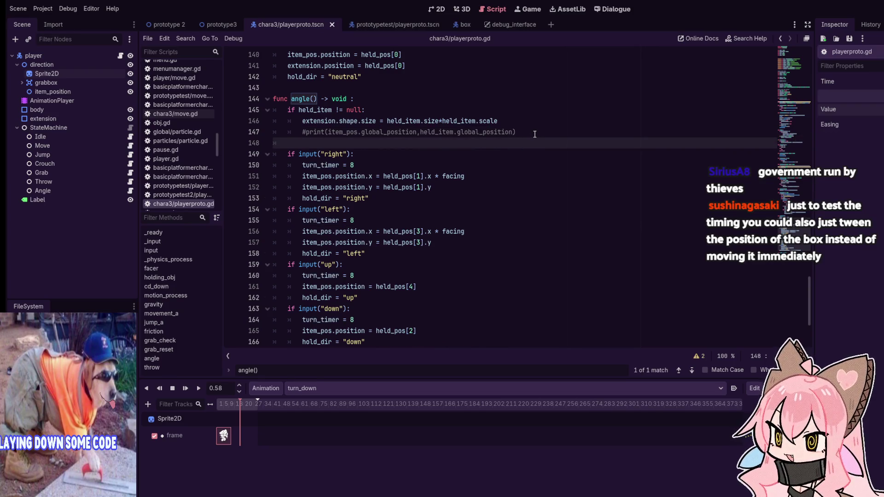
type("if turn_timer = 8 <")
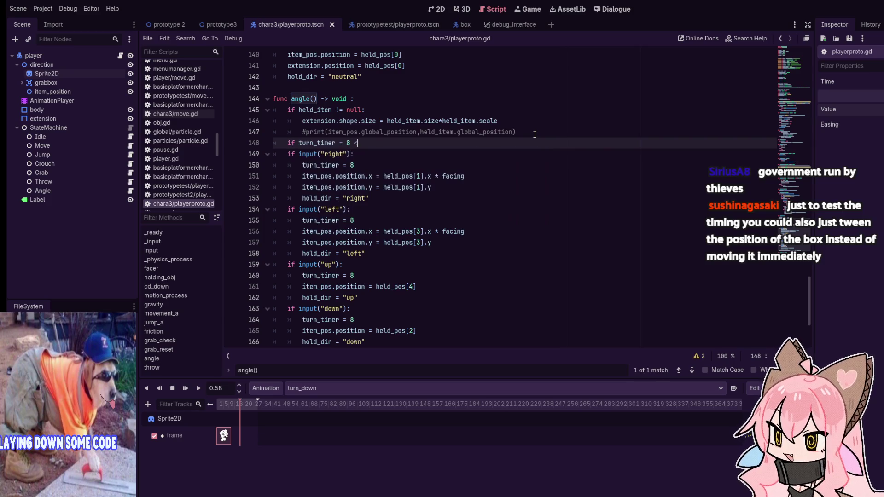
key("BackSpace")
key("BackSpace")
key("BackSpace")
type("< =")
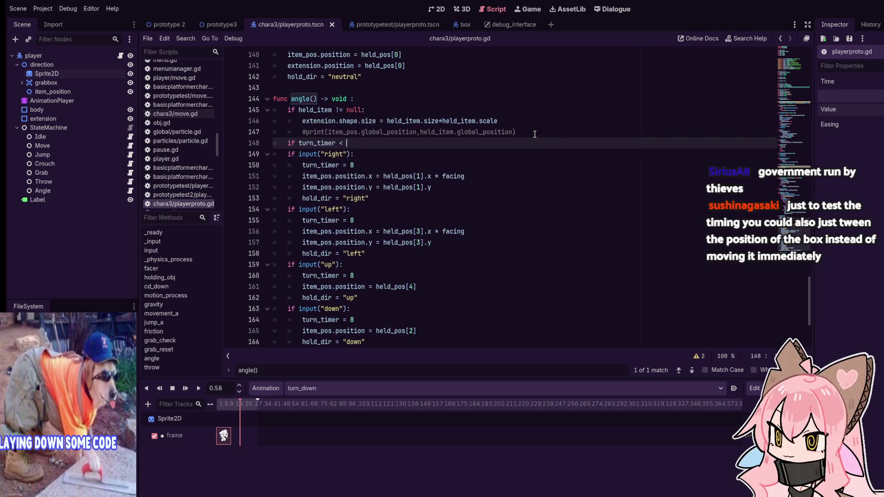
key("BackSpace")
key("BackSpace")
key("BackSpace")
type("= 0")
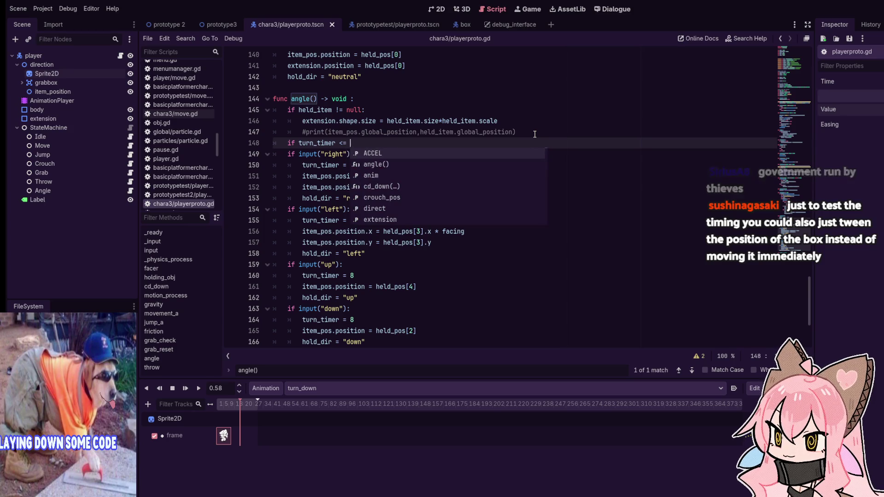
type(":")
scroll(500, 142, "down", 2)
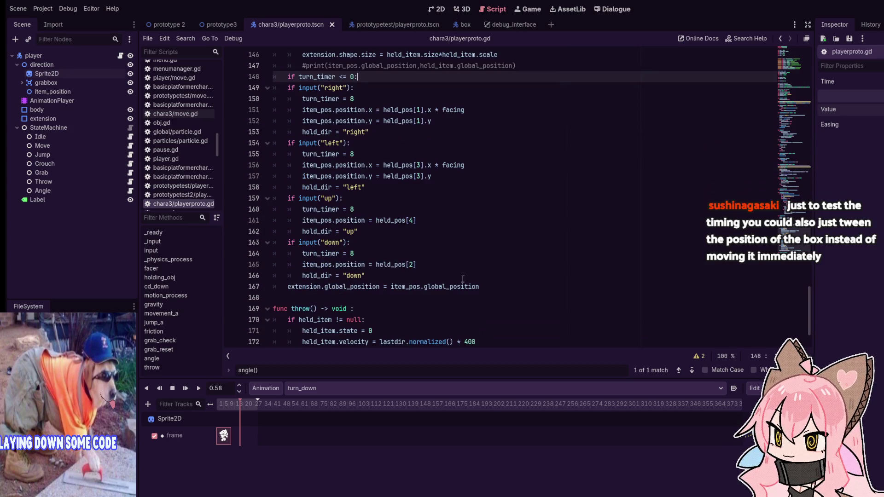
left_click_drag(481, 286, 274, 87)
key("Tab")
left_click(375, 81)
scroll(373, 88, "up", 2)
key("ctrl+s")
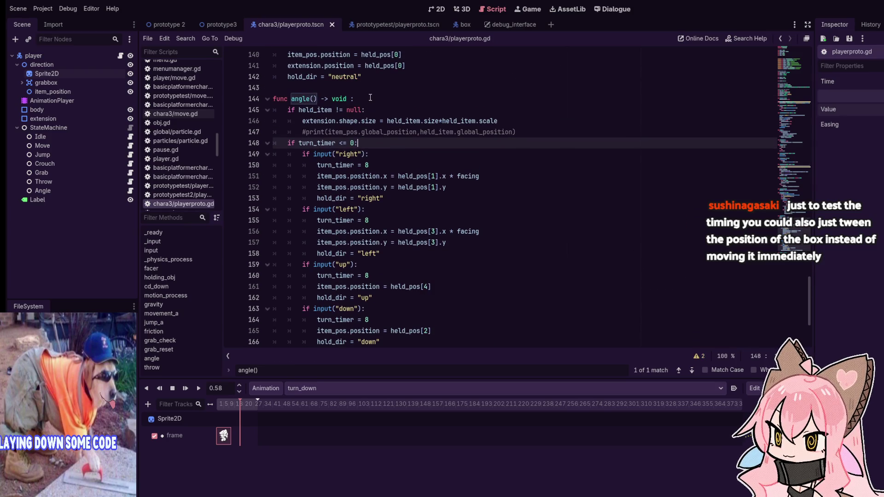
scroll(370, 97, "up", 4)
left_click(219, 25)
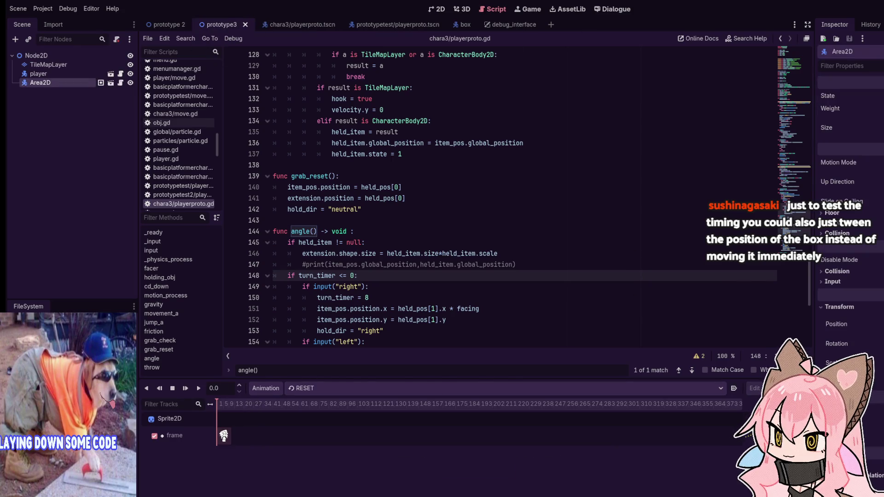
Run the scene and test jumping, turning the held box, and standing on it
key("F6")
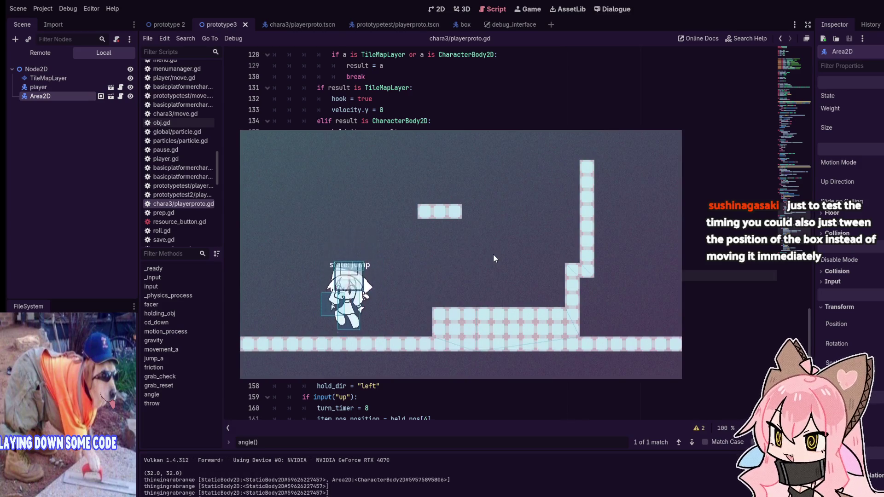
key("space")
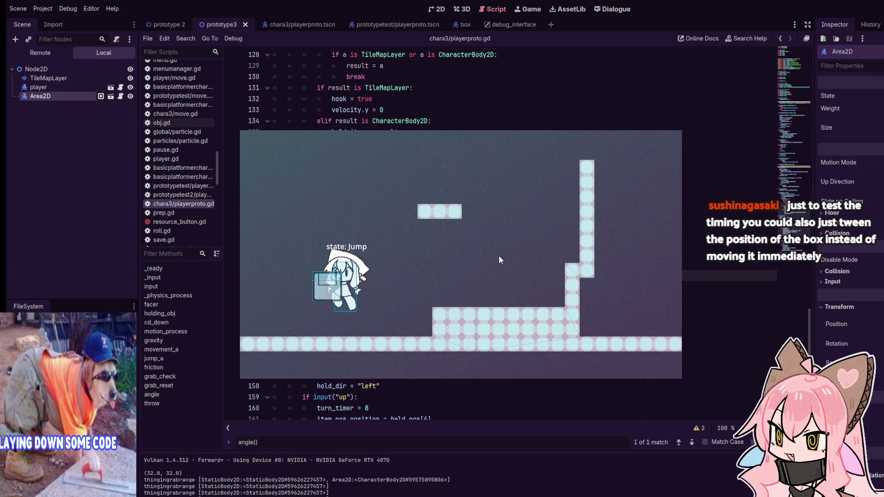
key("space")
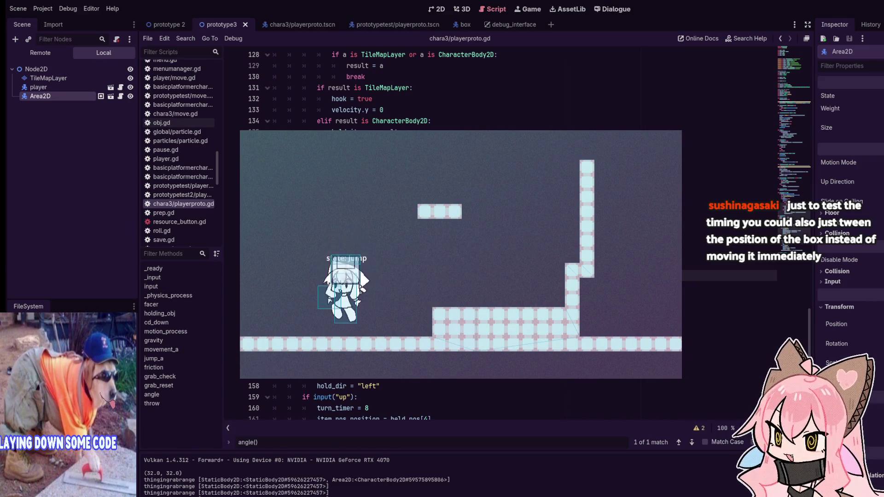
key("space")
key("space")
key("space")
key("Down")
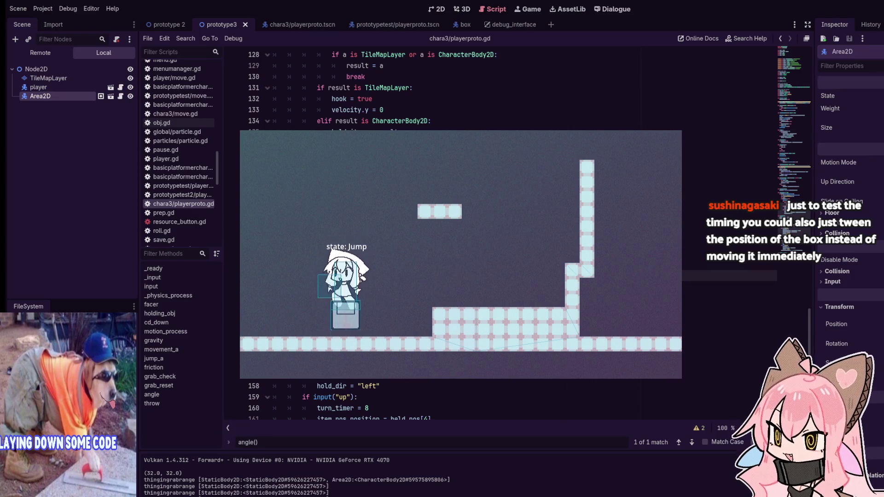
key("space")
key("space")
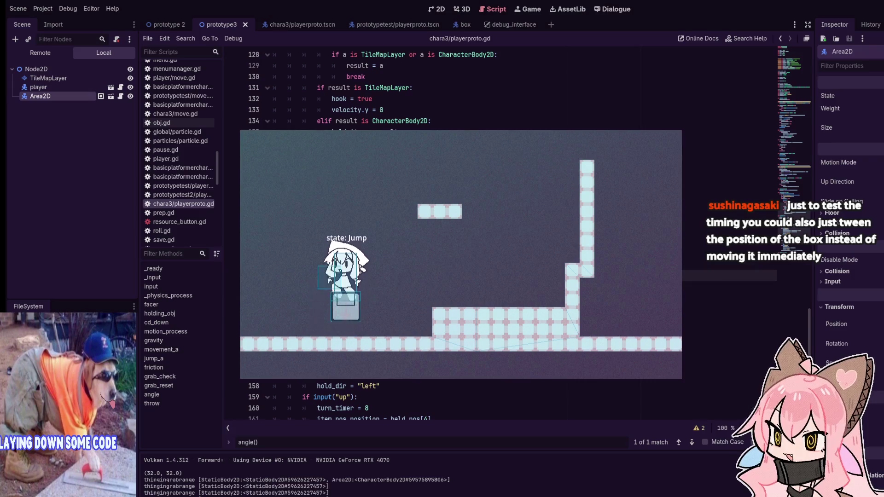
key("space")
key("space")
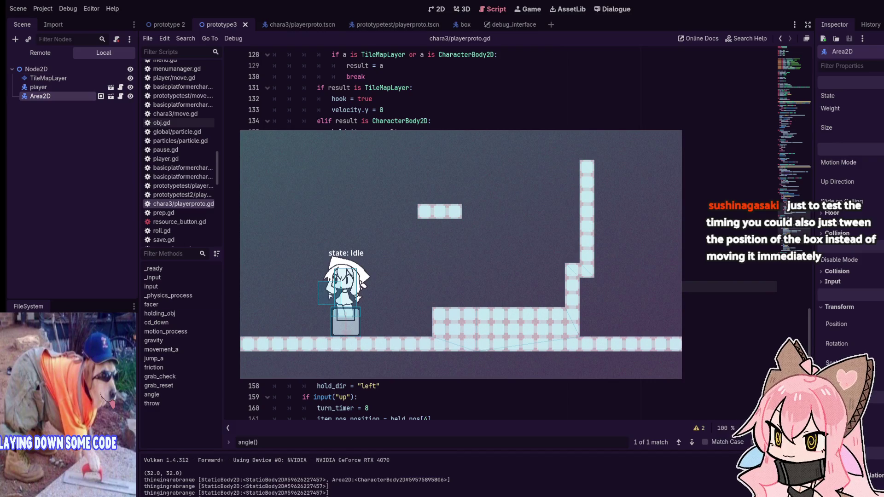
Inspect the TileMapLayer and player nodes, then return to the chara3 player scene
left_click(84, 79)
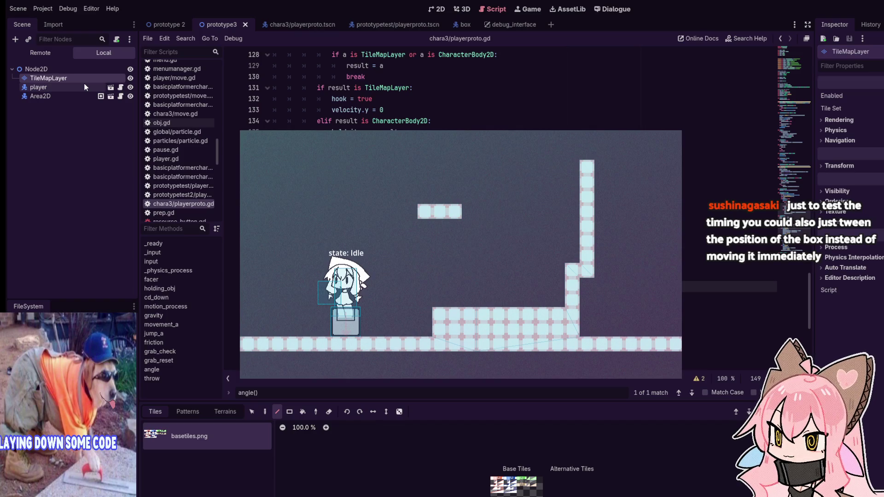
left_click(84, 87)
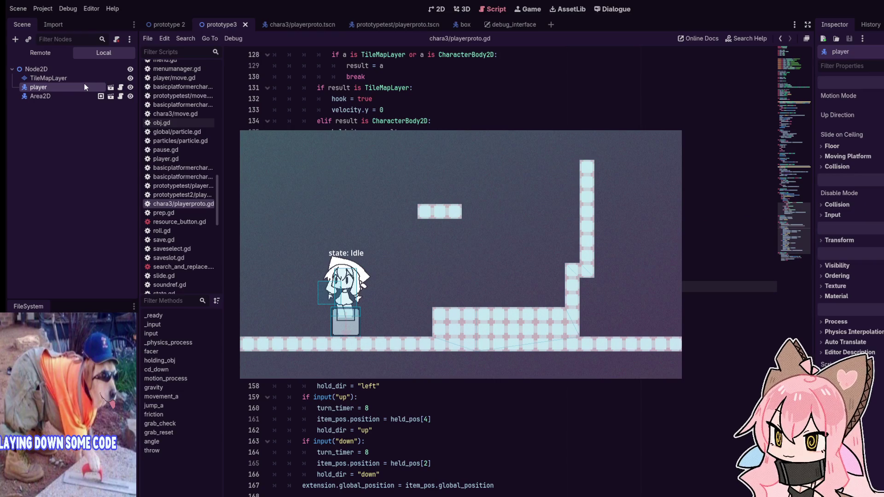
left_click(436, 9)
left_click(306, 27)
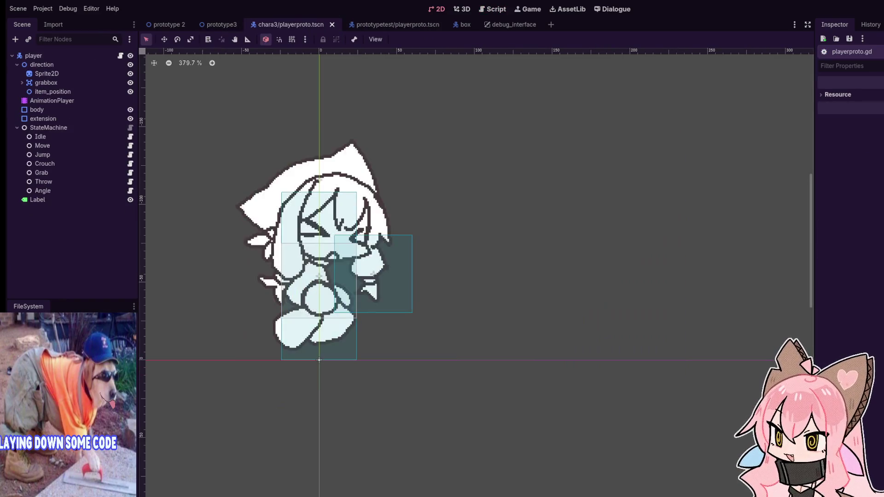
Shift the turn_down frame keyframe later to about 0.46 s and save the player scene
left_click(80, 103)
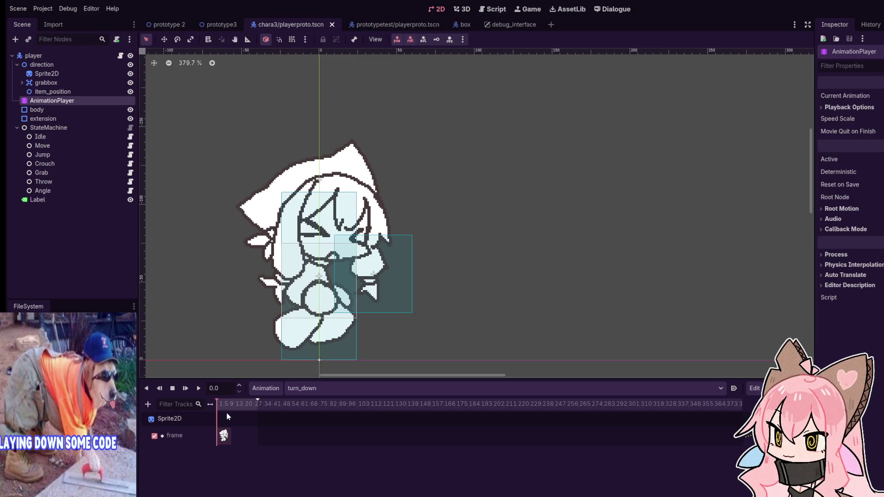
left_click_drag(223, 441, 251, 444)
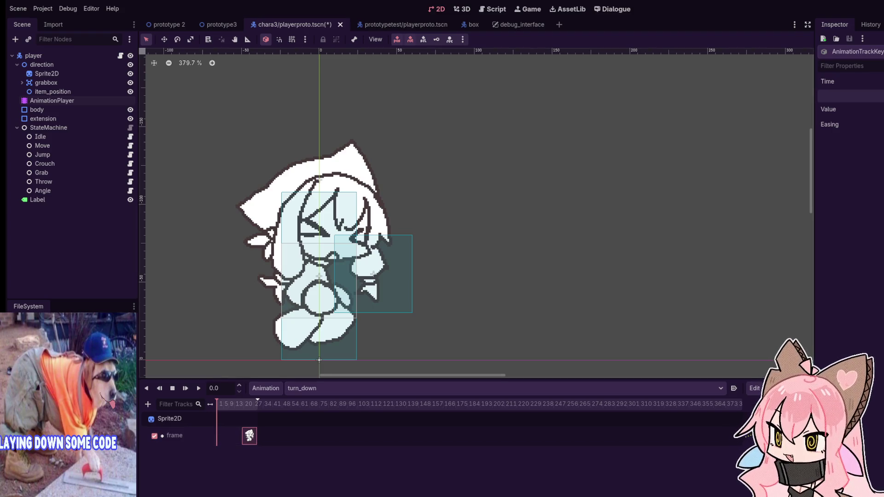
key("ctrl+s")
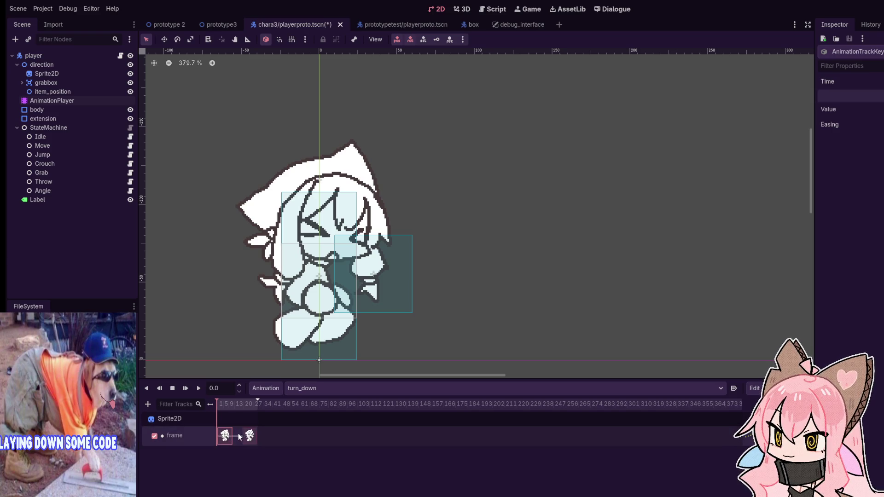
left_click_drag(249, 436, 242, 438)
left_click(235, 404)
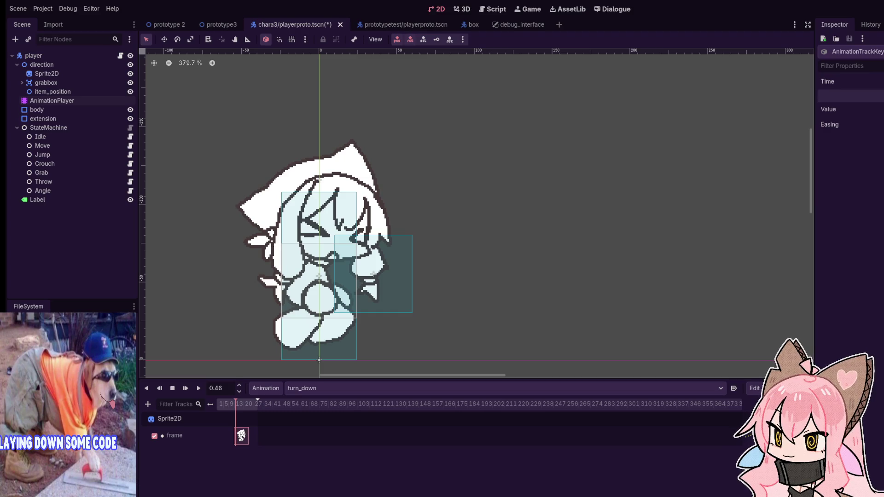
left_click(48, 100)
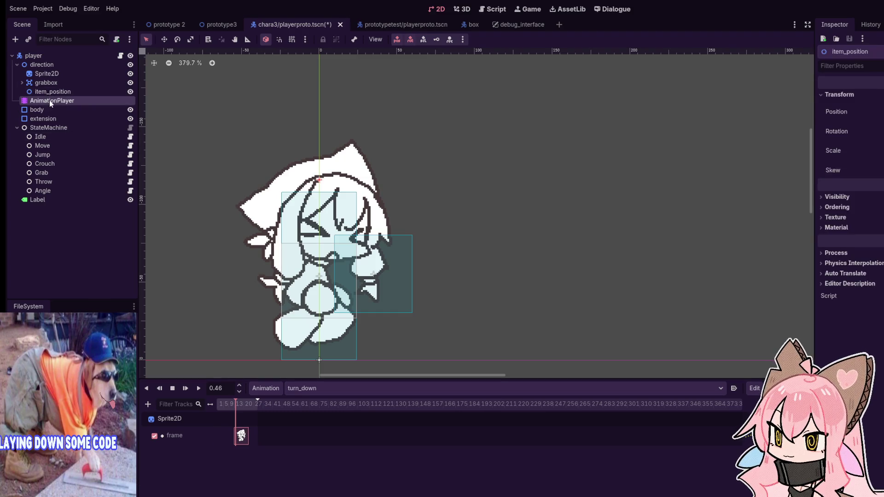
left_click(47, 74)
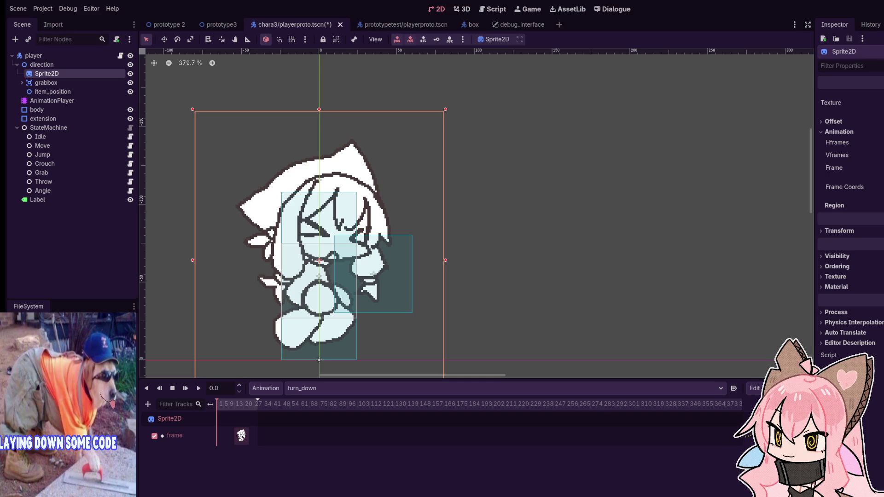
Switch through the turn_left, turn_right and turn_up animations at preview time 0.01
left_click(223, 404)
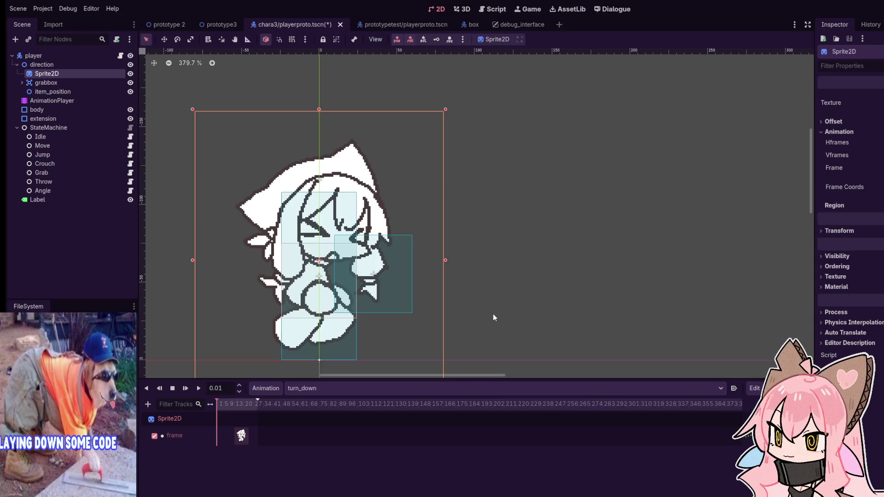
key("ctrl+z")
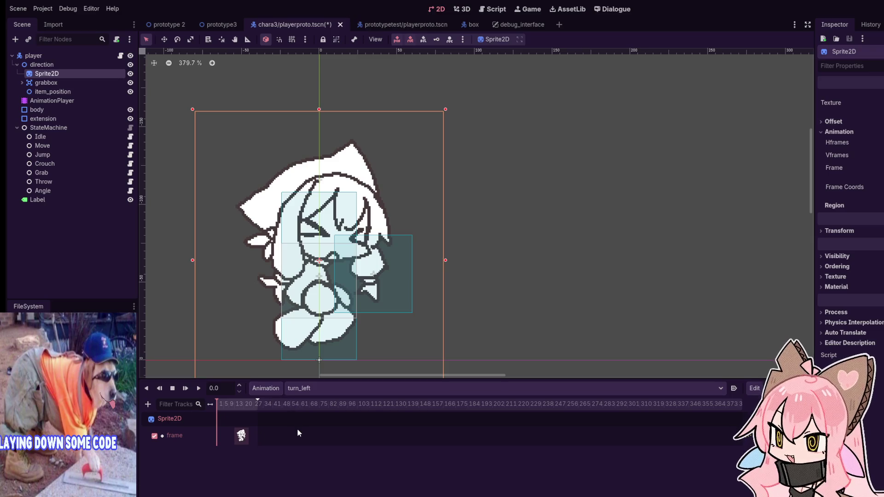
key("ctrl+z")
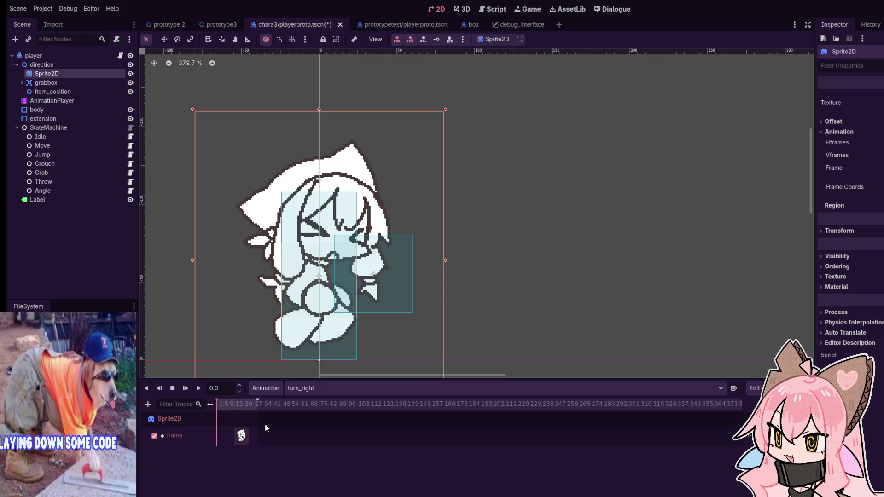
key("ctrl+z")
key("ctrl+z")
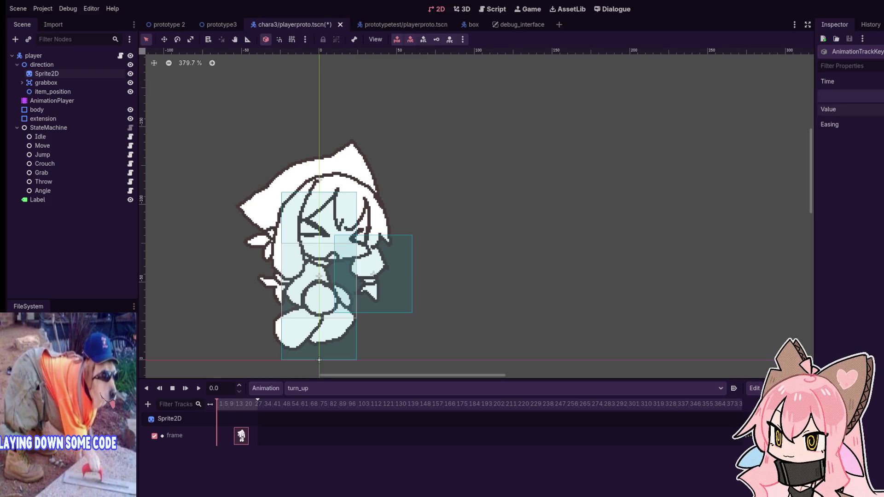
key("ctrl+shift+z")
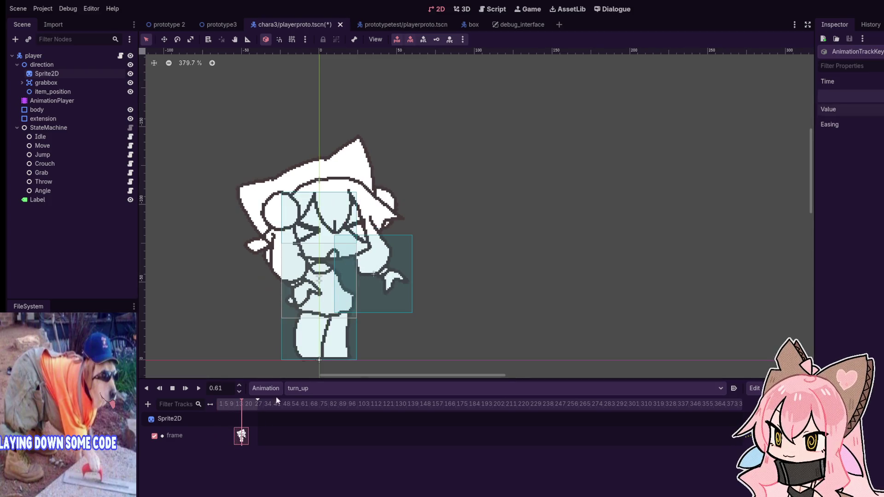
left_click(263, 435)
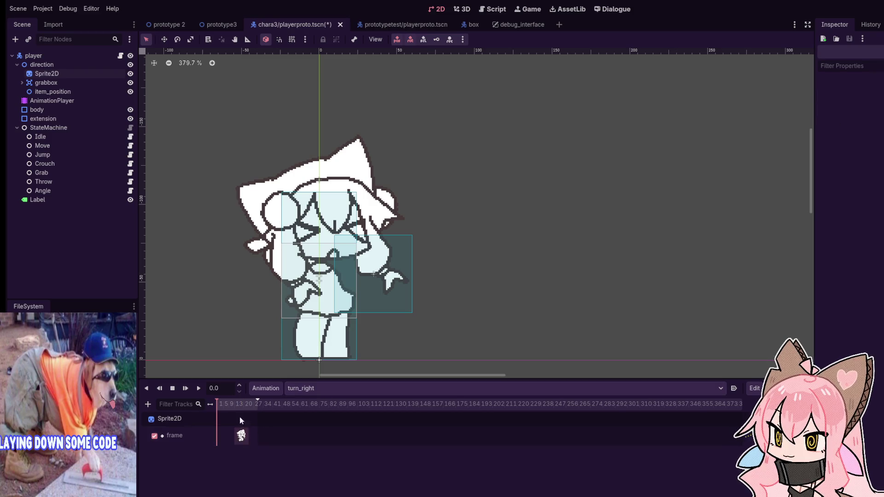
Preview the turn_right frame key at 0.57 and 0.66 s, then save the player scene
left_click(240, 435)
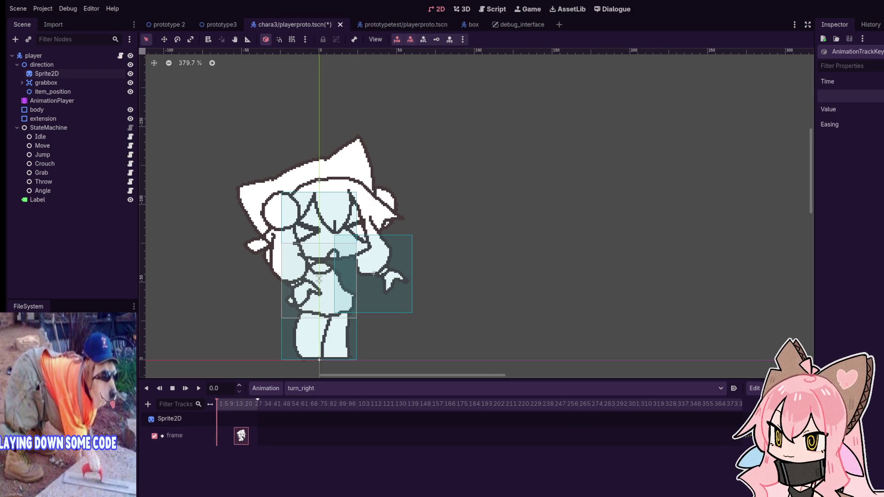
left_click_drag(248, 404, 240, 403)
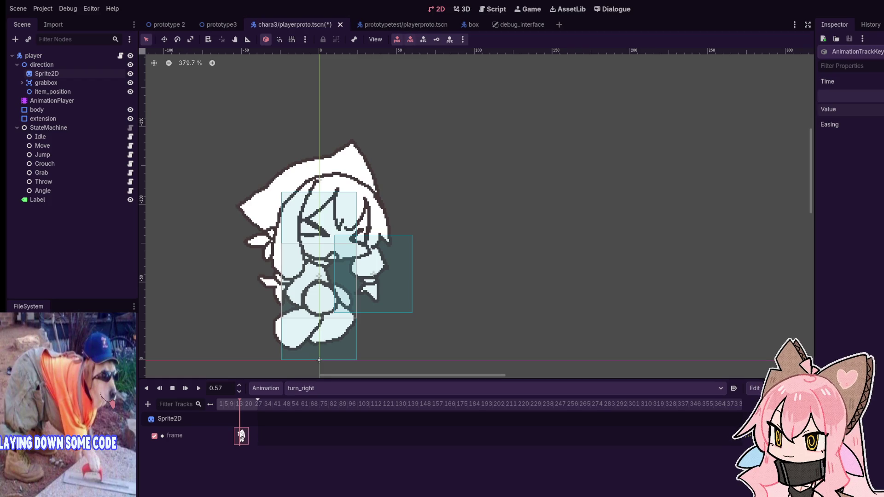
left_click(244, 405)
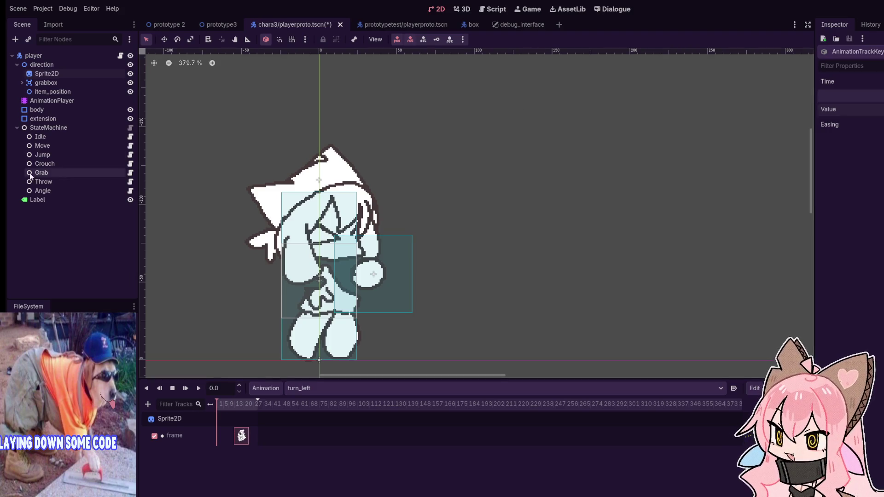
left_click(93, 148)
key("ctrl+s")
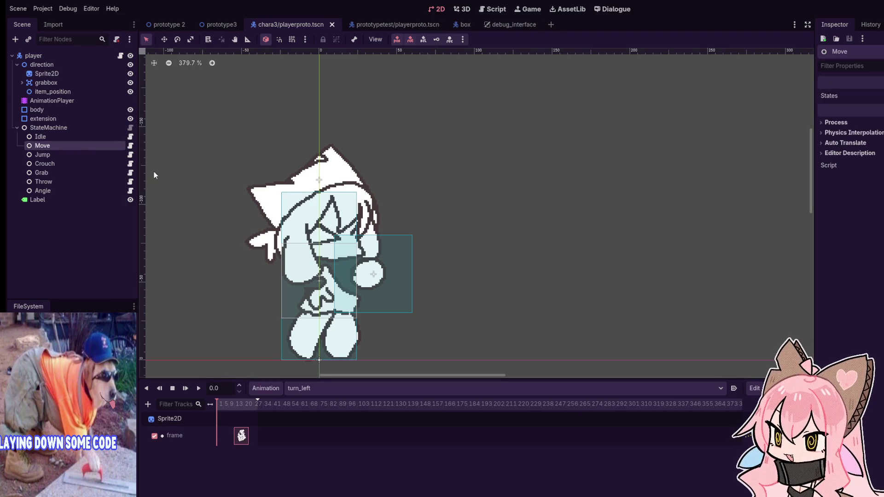
left_click(120, 56)
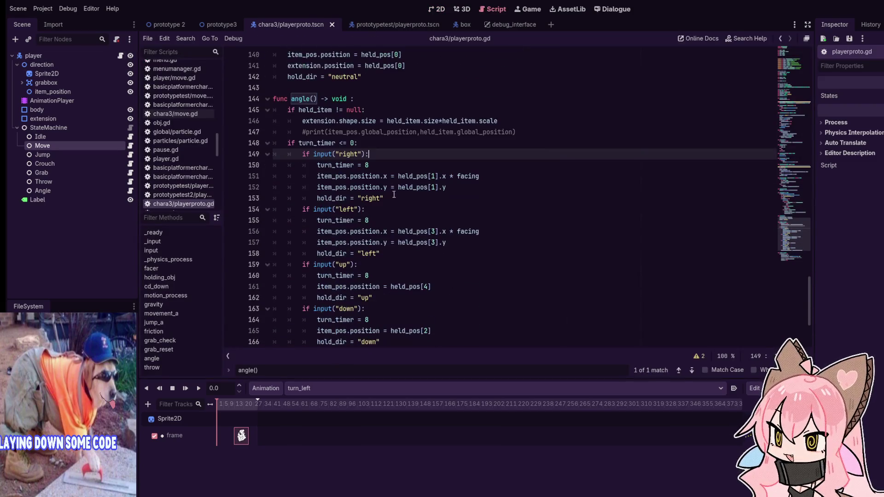
Add anim.play("turn_right") under the right-input check
key("Return")
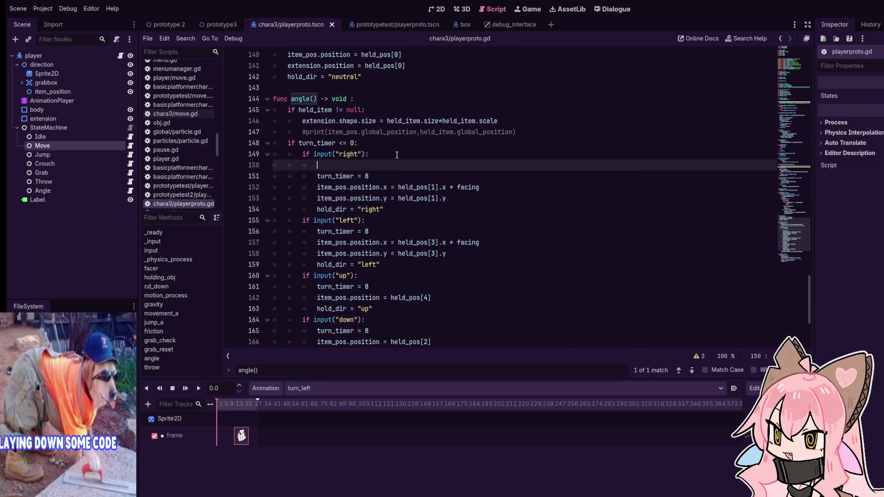
type("anim.pla")
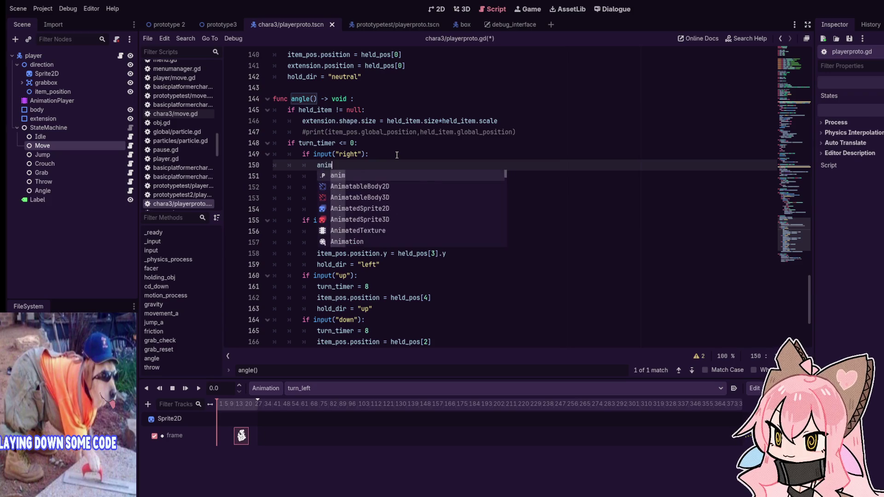
key("Return")
type("\"turn")
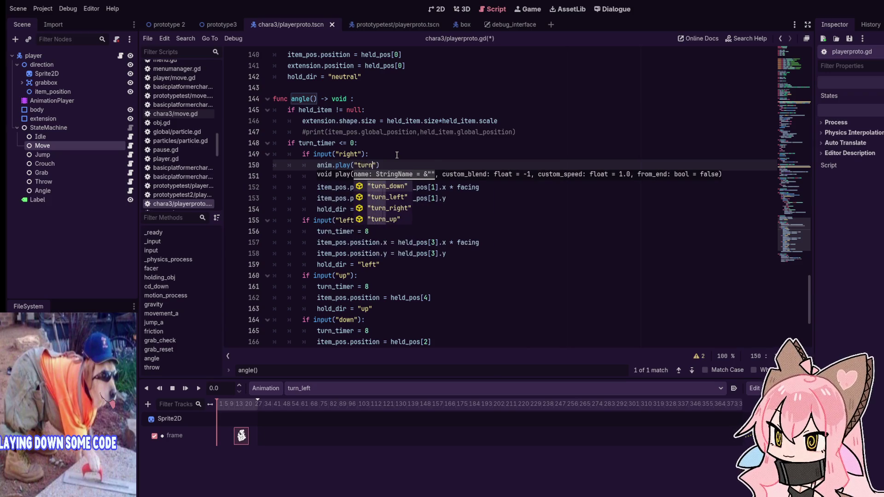
key("Down")
key("Return")
left_click_drag(402, 165, 317, 171)
key("ctrl+c")
Add anim.play("turn_left") and anim.play("turn_up") under the left and up branches
left_click(368, 220)
key("Return")
key("ctrl+v")
left_click_drag(376, 232, 388, 234)
left_click(378, 234)
key("Delete")
key("Delete")
key("Delete")
type("left")
scroll(382, 230, "down", 2)
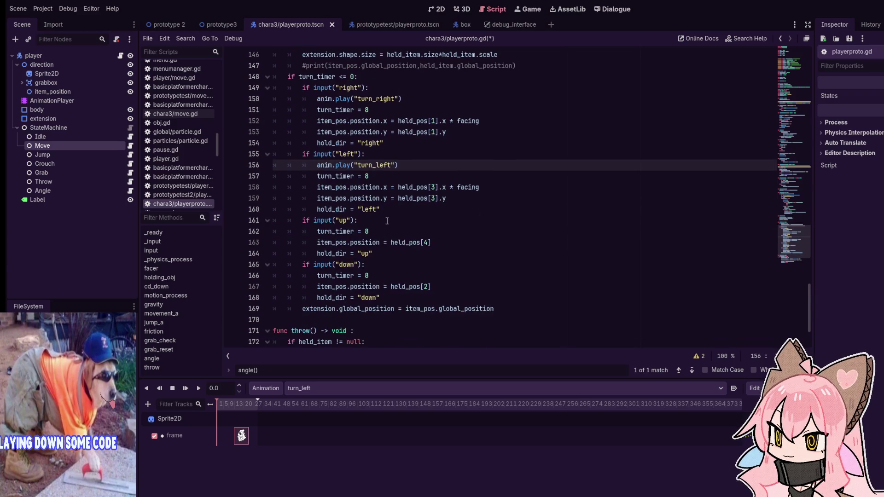
left_click(384, 221)
key("Return")
key("ctrl+v")
left_click_drag(376, 232, 394, 233)
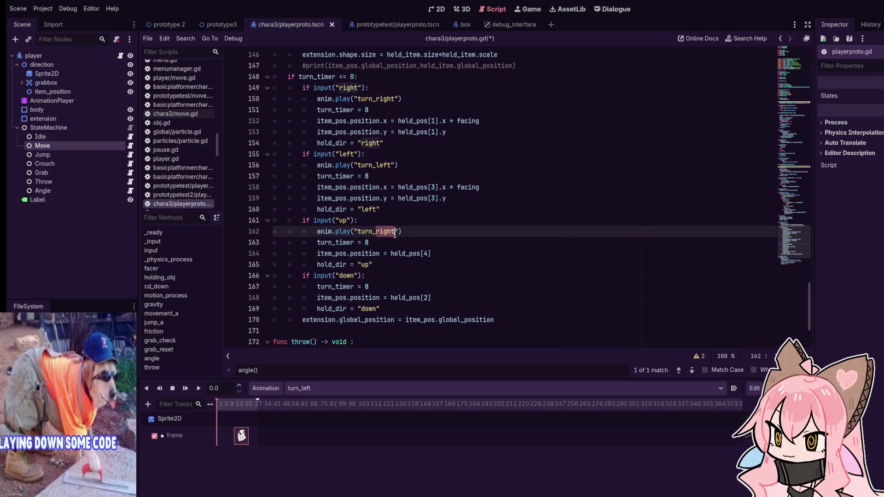
type("up")
Add anim.play("turn_down") under the down branch, save, and run prototype3
left_click(378, 277)
key("Return")
key("ctrl+v")
left_click_drag(375, 287, 395, 287)
type("down")
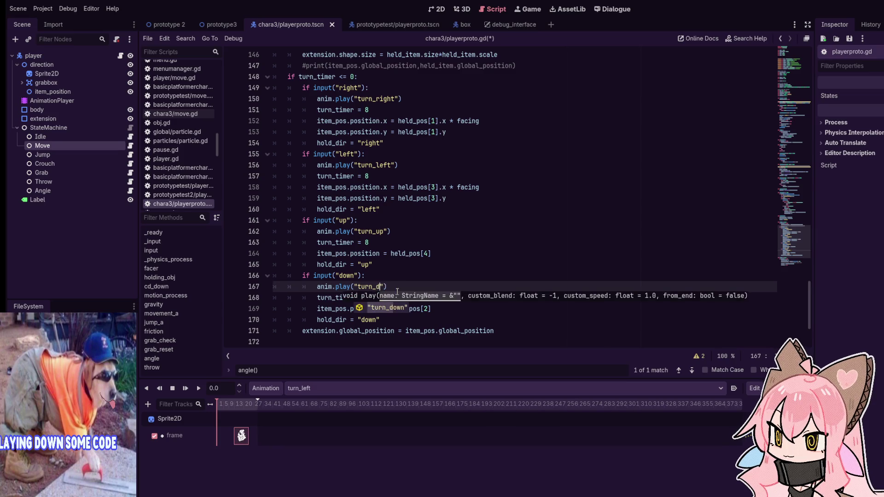
key("ctrl+s")
left_click(215, 24)
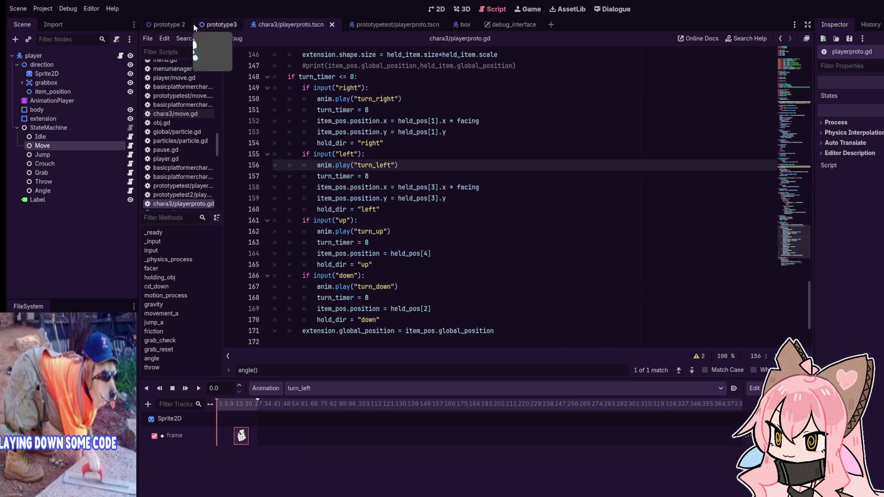
key("F5")
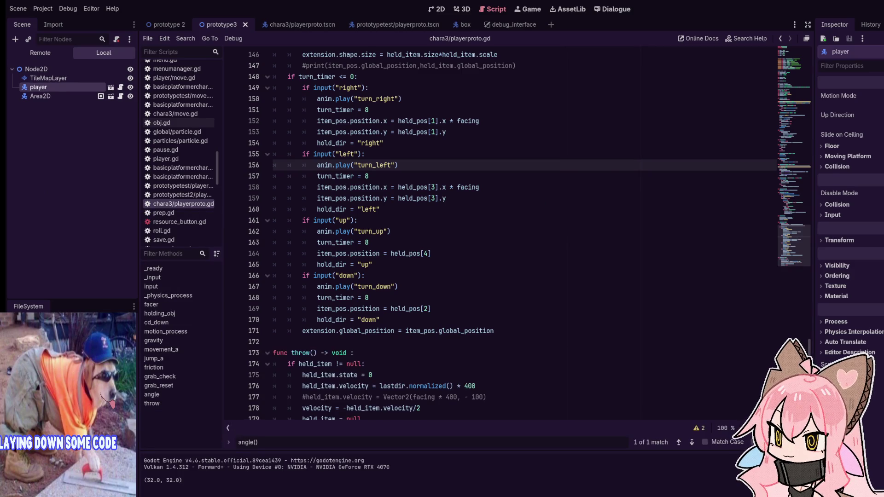
Jump and set the box down with x in the test run, then open the jump state's script
key("space")
key("x")
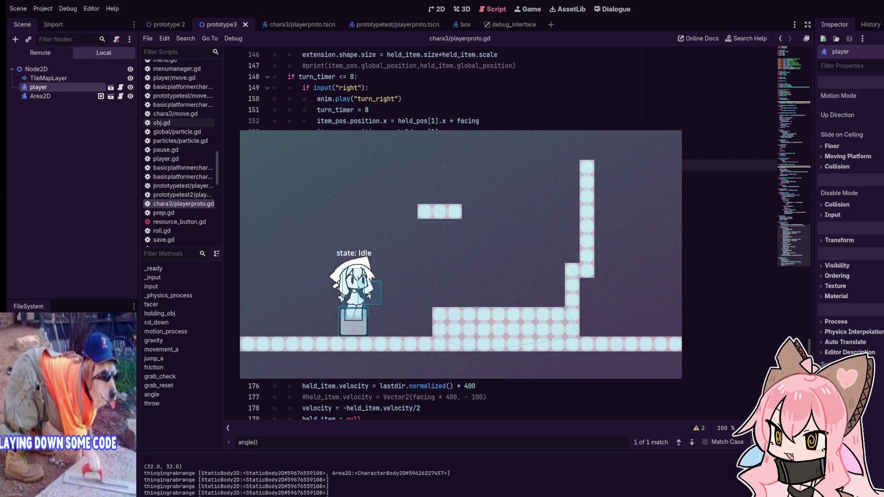
left_click(317, 23)
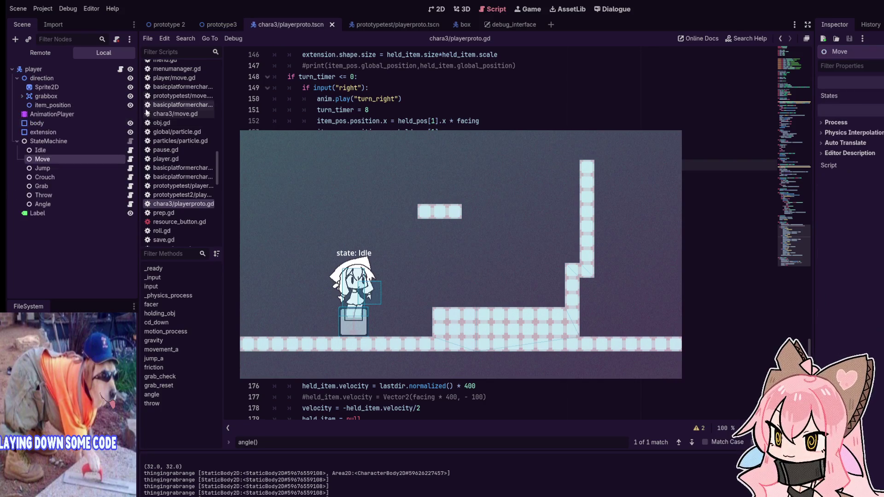
left_click(131, 168)
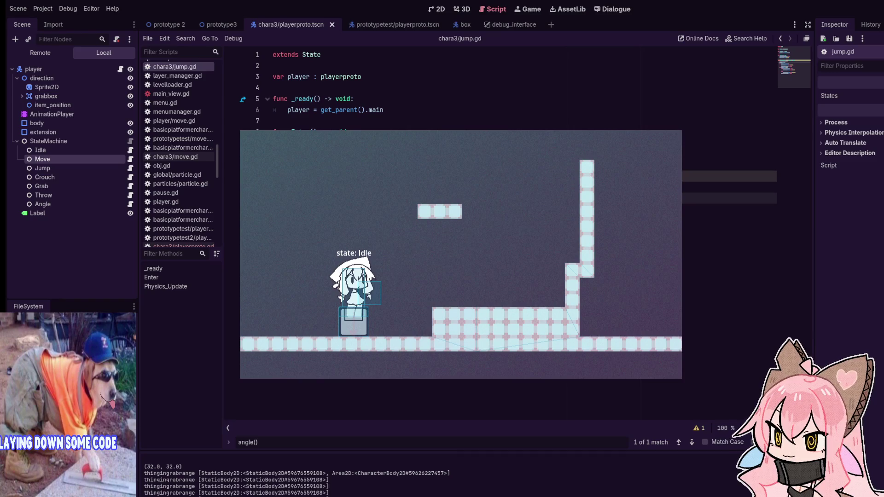
key("space")
key("space")
key("space")
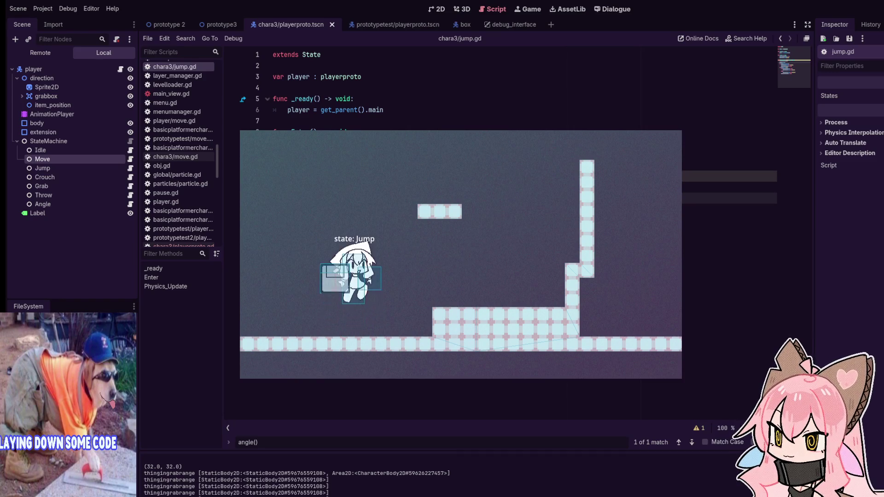
Review the player and Move state scripts, then select the turn_left frame keyframe
left_click(85, 114)
left_click(120, 69)
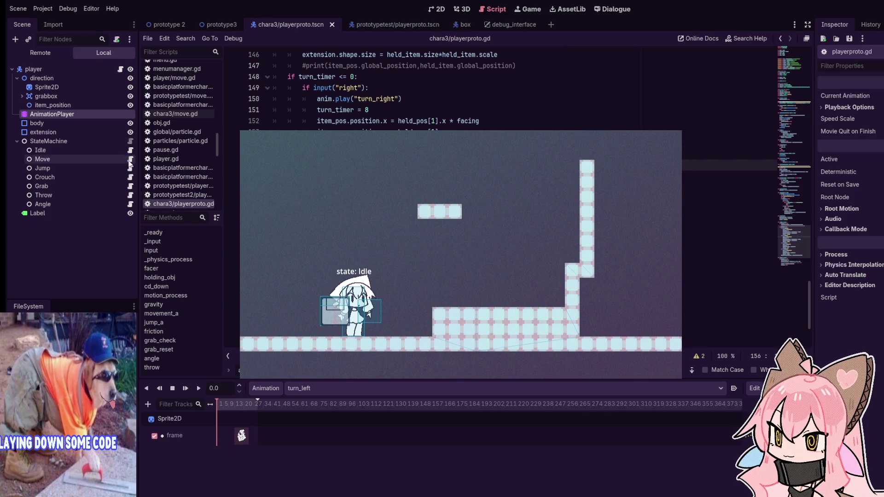
left_click(130, 159)
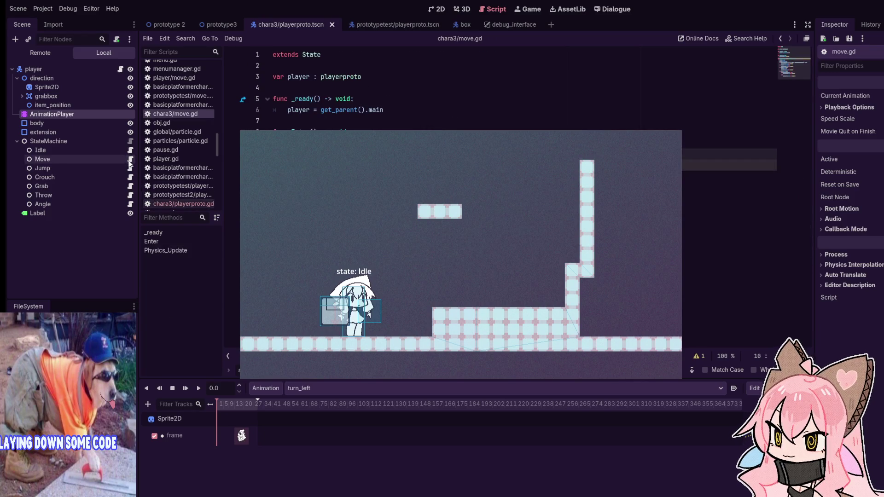
left_click(122, 71)
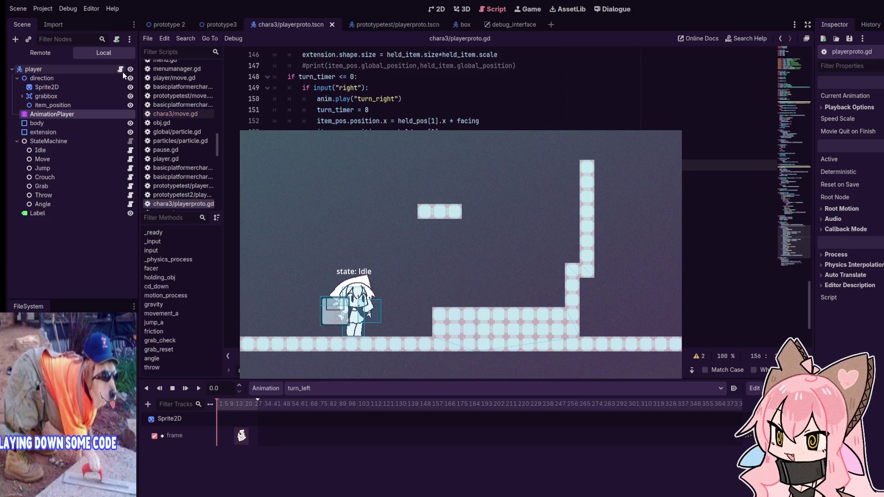
scroll(460, 87, "up", 2)
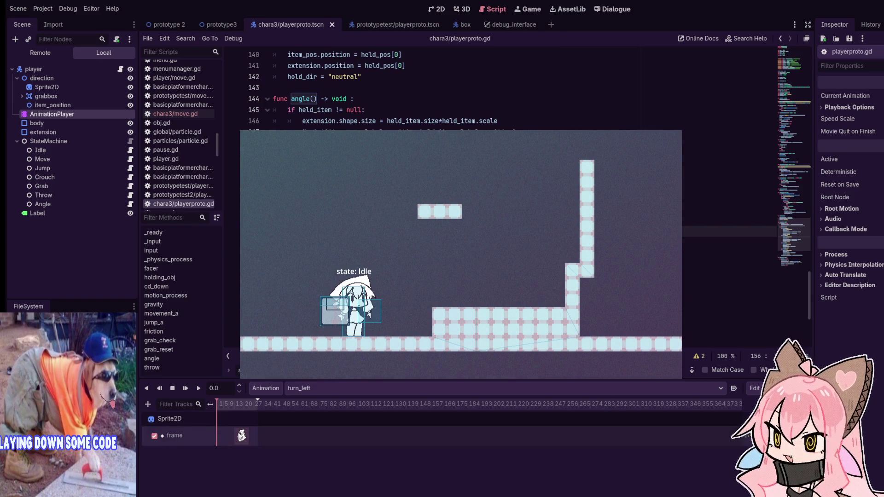
left_click(241, 436)
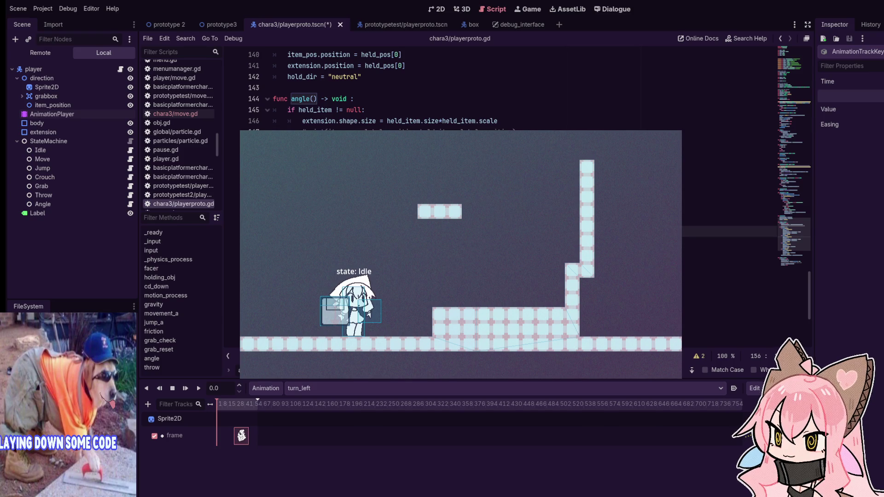
Move turn_left's frame key earlier, shorten turn_left to about 15 frames, and save
scroll(322, 435, "up", 5)
left_click_drag(388, 436, 271, 436)
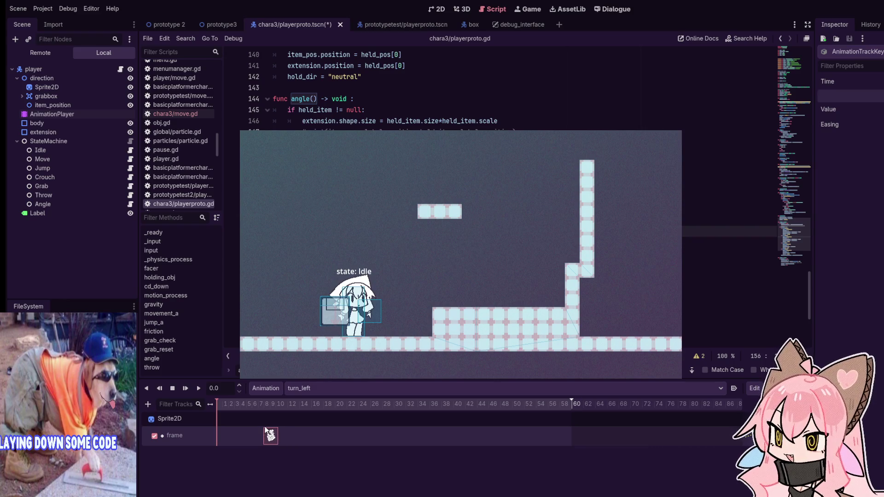
mouse_move(571, 402)
left_mouse_down()
mouse_move(297, 405)
mouse_move(312, 405)
left_mouse_up()
key("ctrl+s")
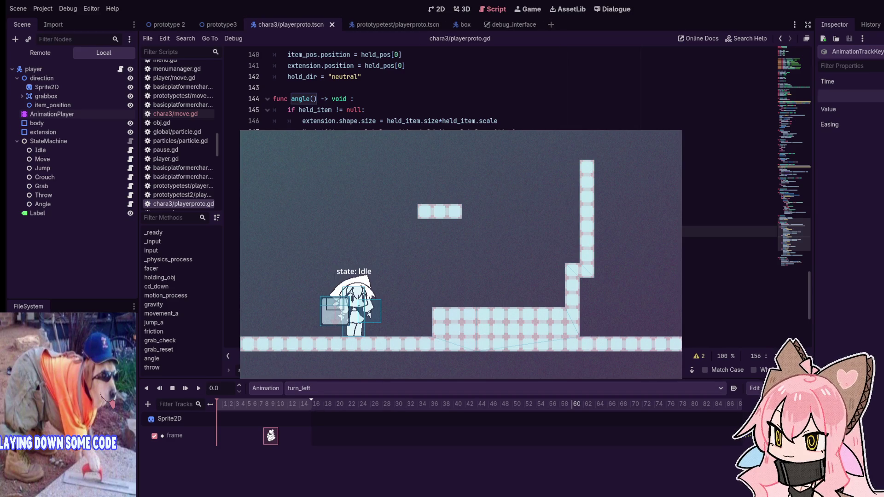
Move turn_down's frame key one frame earlier and save the scene
key("Up")
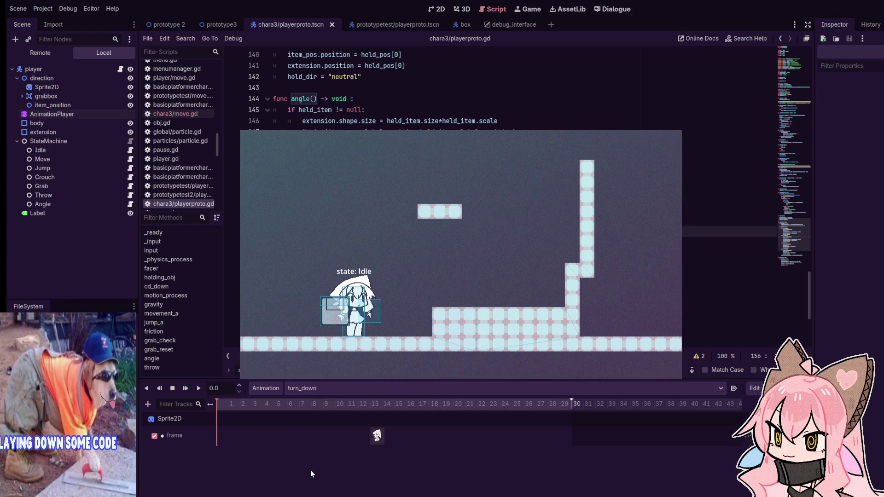
left_click(374, 436)
scroll(285, 439, "down", 3)
left_click_drag(267, 435, 261, 435)
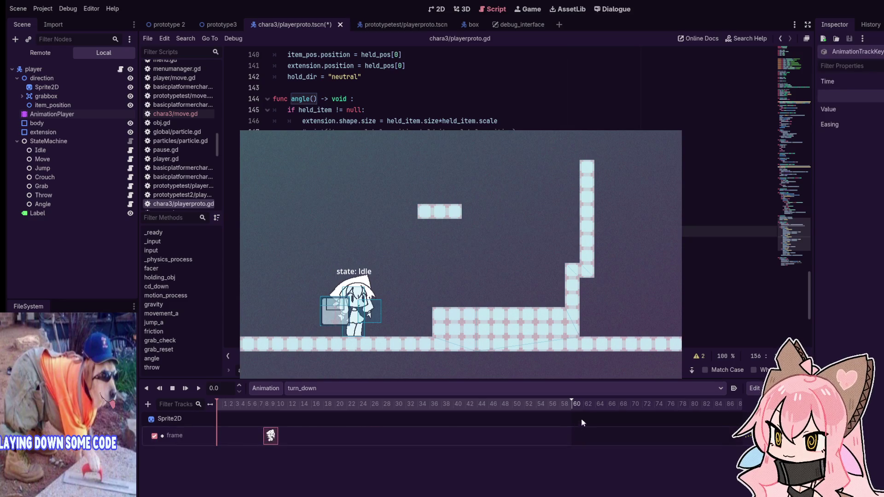
left_click(562, 473)
key("ctrl+s")
Move the turn_right and turn_up frame keys earlier, to around frame 4
scroll(304, 388, "down", 1)
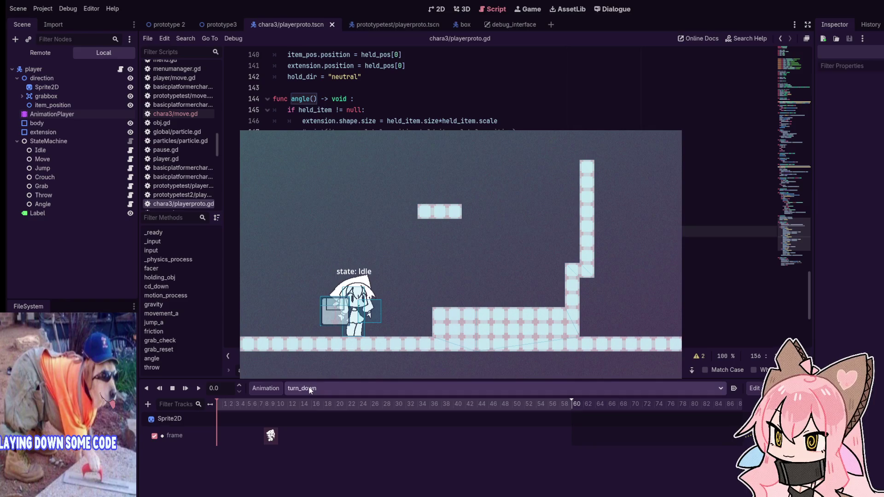
scroll(319, 389, "down", 1)
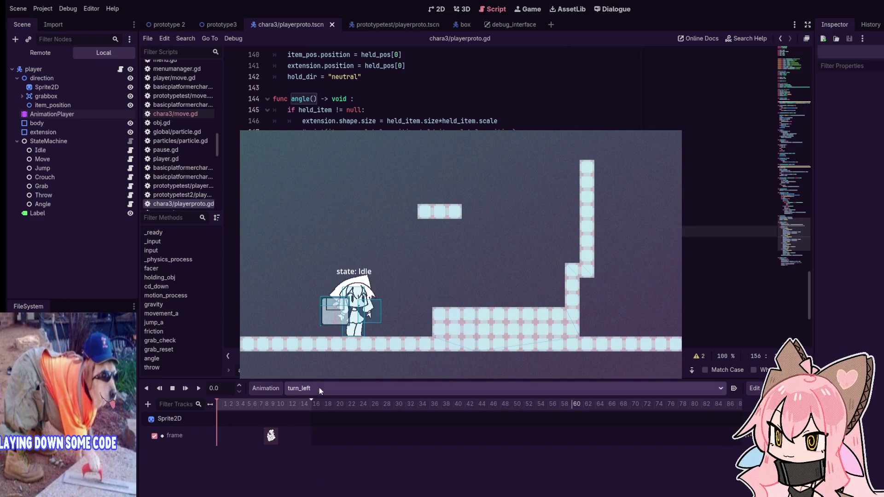
left_click_drag(376, 436, 270, 435)
key("ctrl+s")
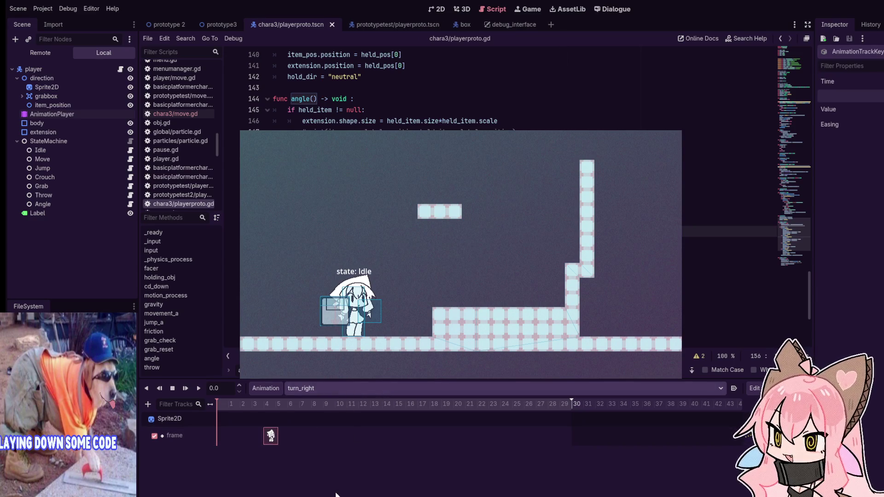
scroll(382, 388, "down", 1)
left_click_drag(347, 443, 264, 443)
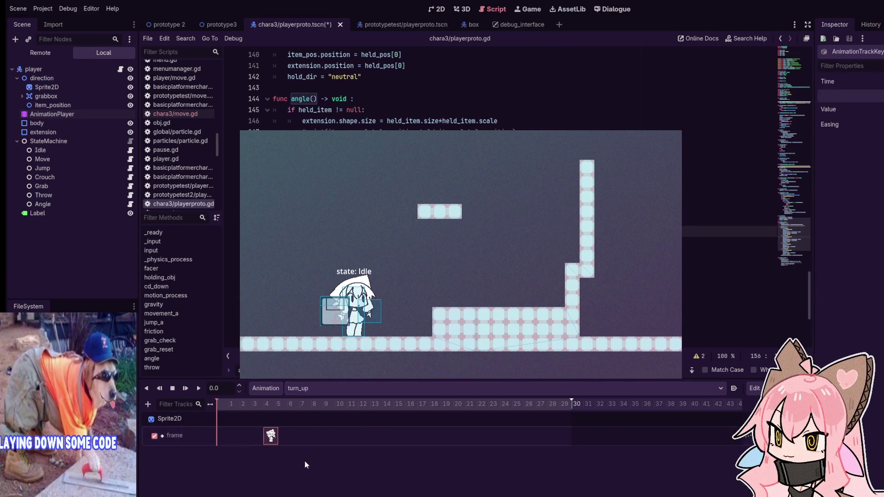
Change the turn_timer values in the script's turn branches to 12
left_click(727, 175)
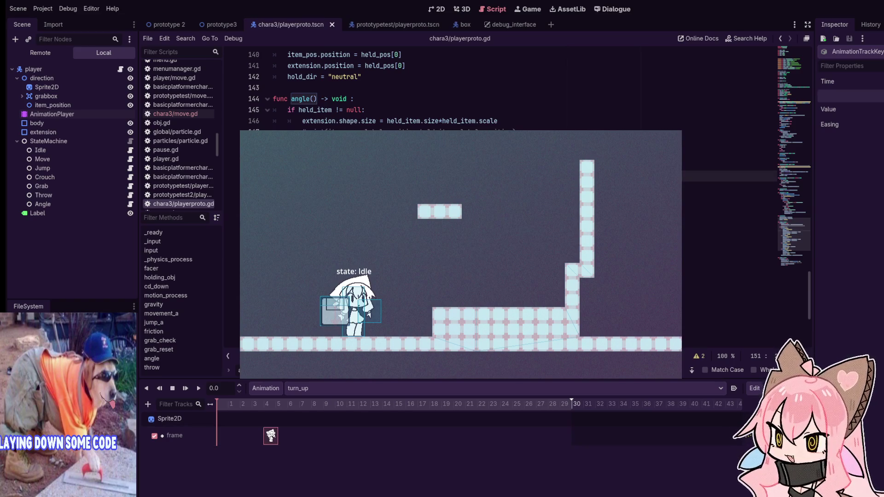
left_click(727, 243)
left_click(727, 309)
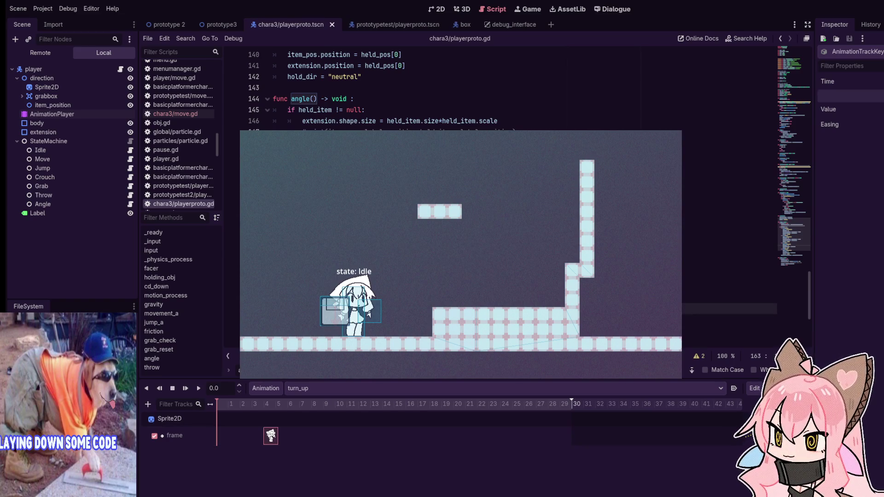
scroll(727, 276, "down", 2)
left_click(727, 297)
left_click(728, 232)
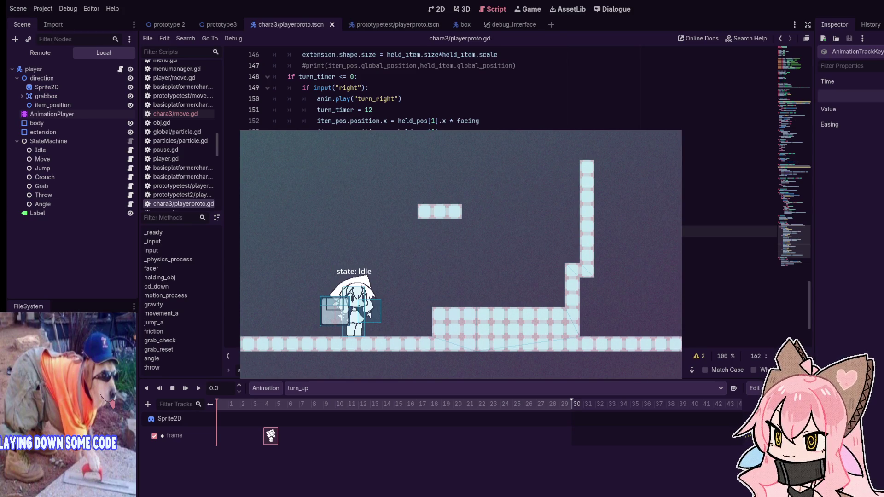
Turn right and left while carrying the box, raising it overhead, jumping, then holding it below
key("space")
key("Right")
key("Up")
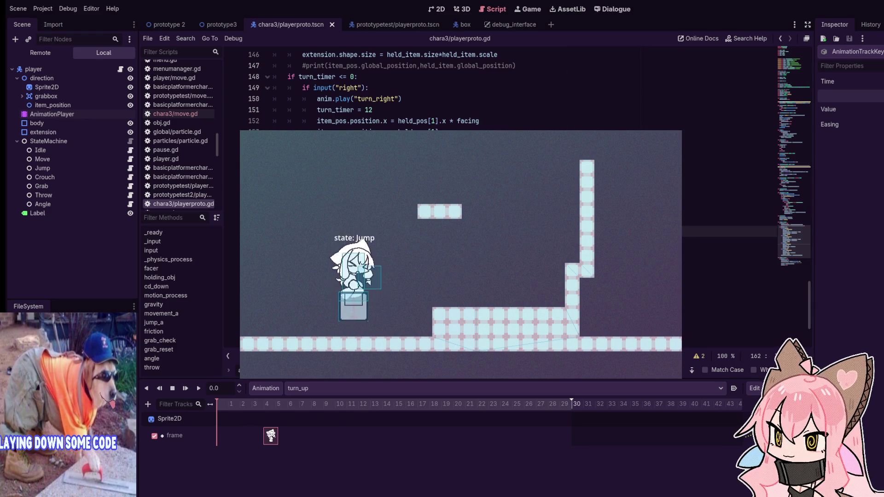
key("space")
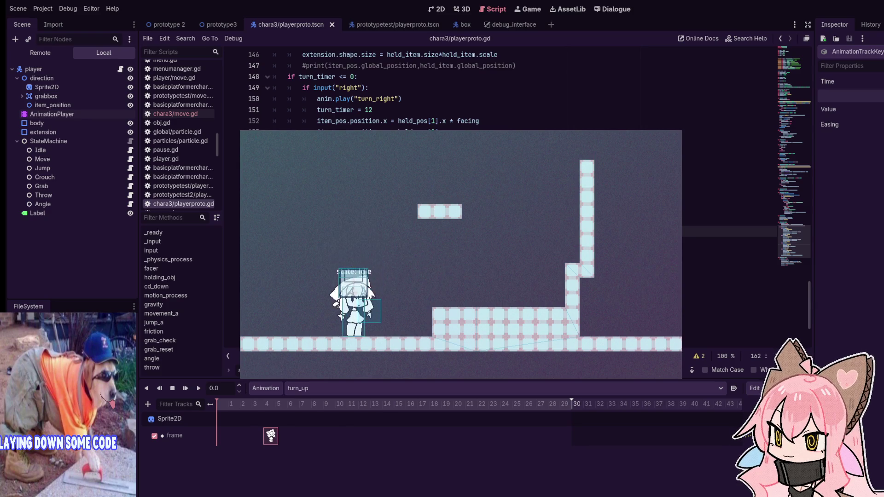
key("Right")
key("space")
key("space")
key("Up")
key("Left")
key("space")
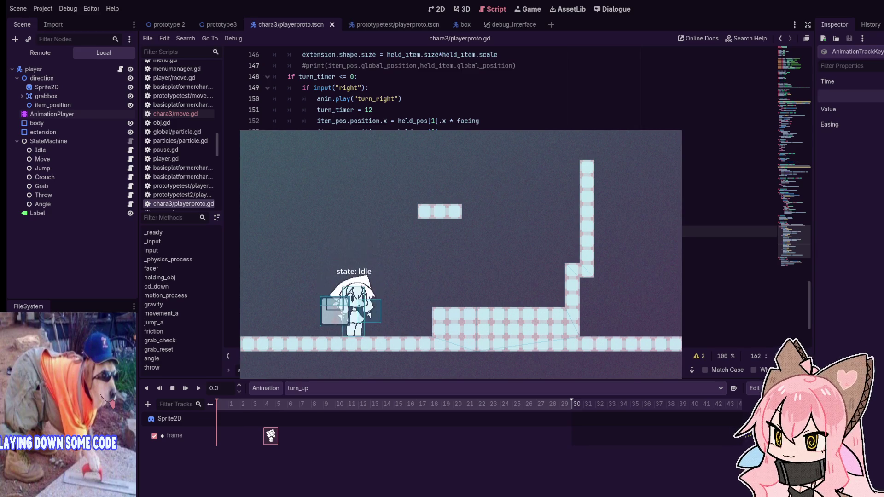
key("Down")
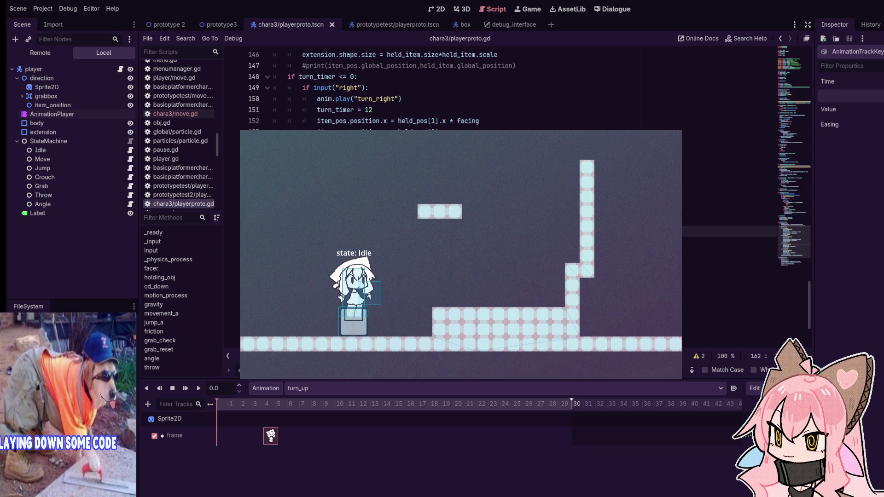
Jump right with the box, crouch on it, jump left, and turn right mid-jump
key("Right")
key("space")
key("Down")
key("Left")
key("space")
key("Right")
key("space")
key("Down")
Run right and jump with the box below, then jump back left and land
key("Left")
key("Right")
key("space")
key("Right")
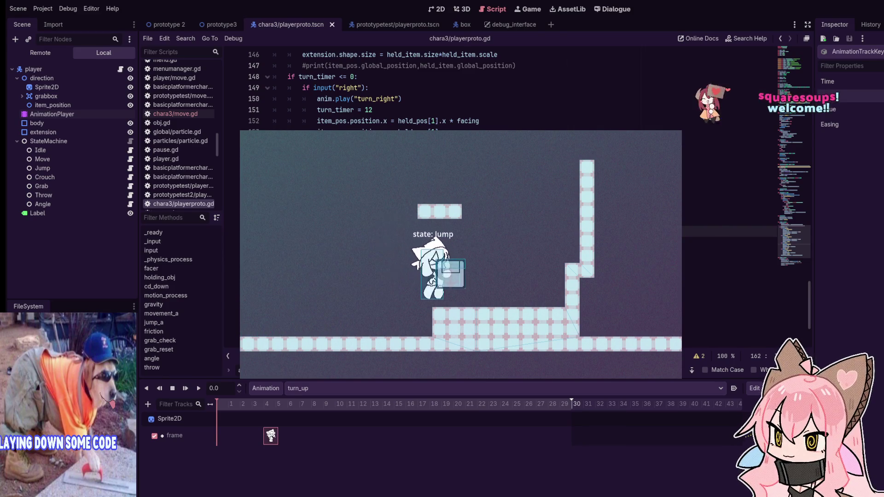
key("Left")
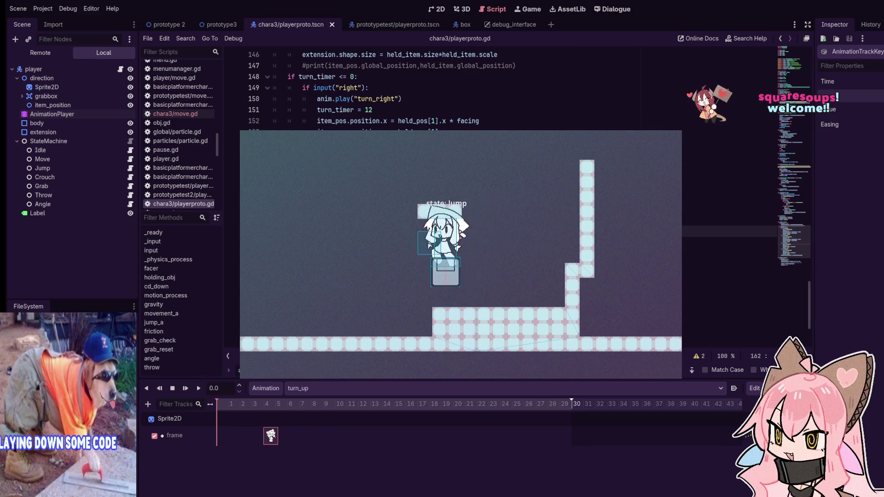
Leave the box on the ground, jump onto the raised platform, then jump back off left
key("Left")
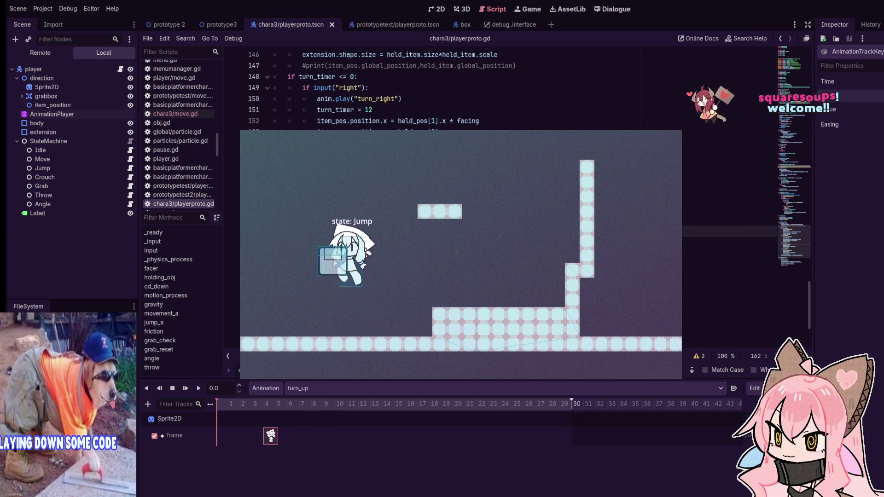
key("Right")
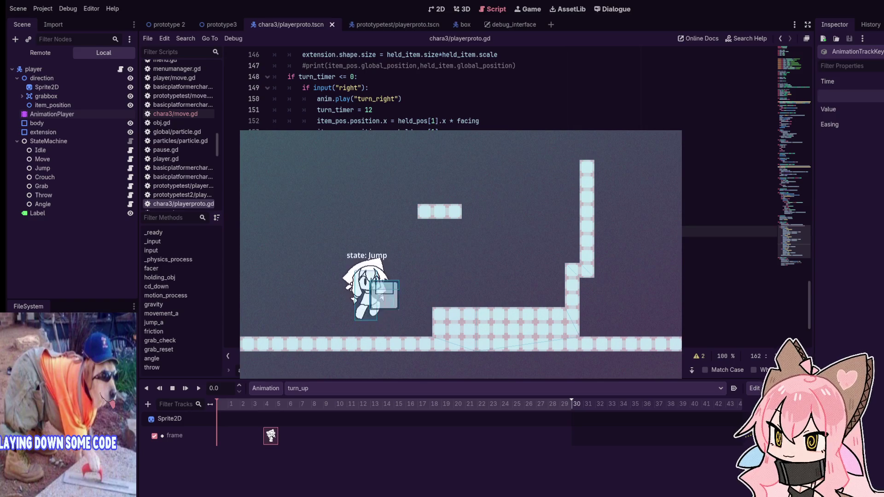
key("Right")
key("Left")
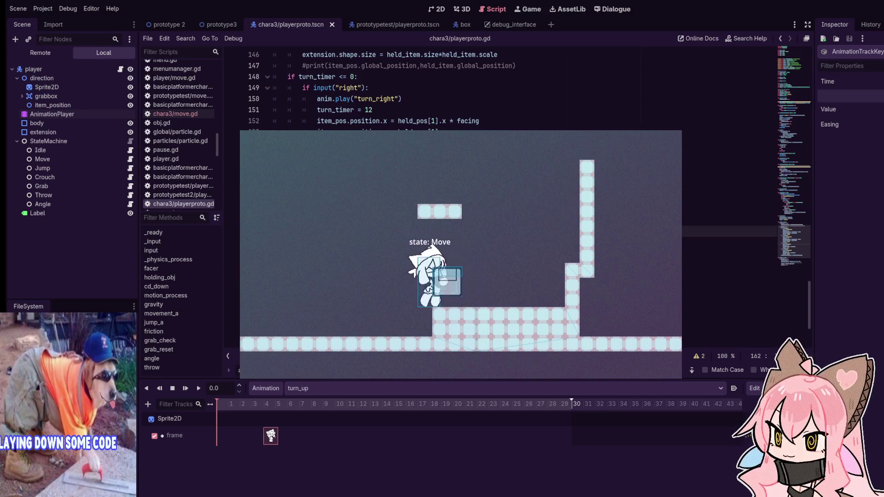
key("Left")
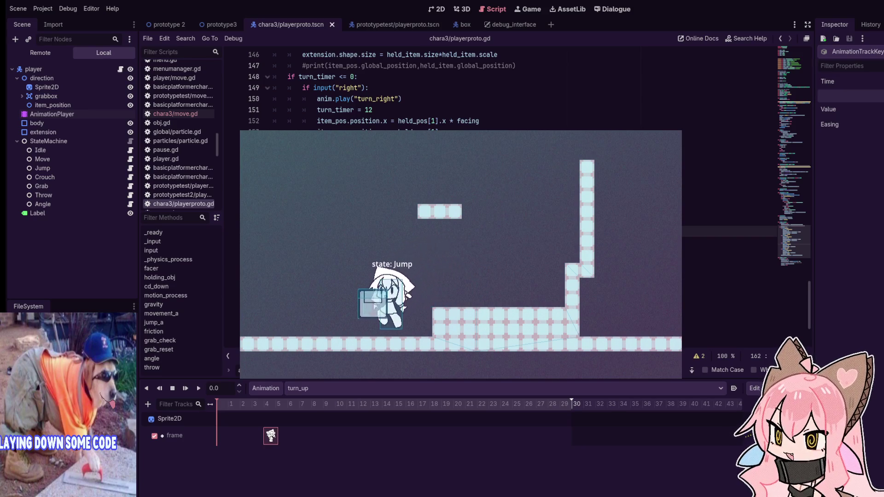
key("space")
key("Left")
key("space")
key("Right")
Turn right and jump, then crouch and jump left with the box below
key("Left")
key("Right")
key("space")
key("Left")
key("Down")
key("space")
key("Left")
Crouch-jump right toward the wall, land back on the platform, and stop the game with F8
key("Right")
key("Down")
key("space")
key("Right")
key("space")
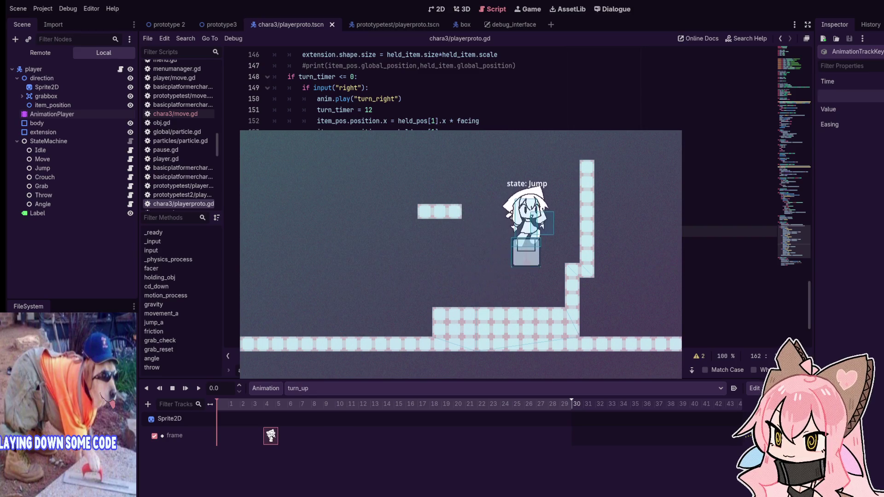
key("Left")
key("space")
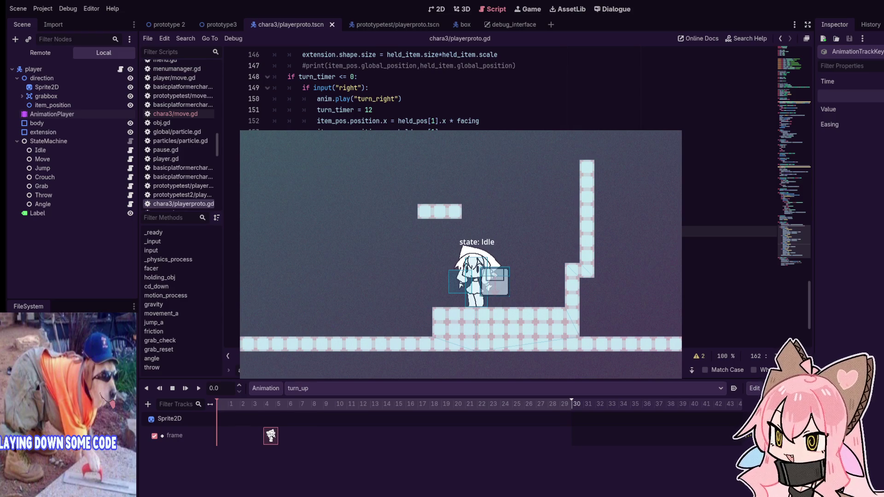
key("F8")
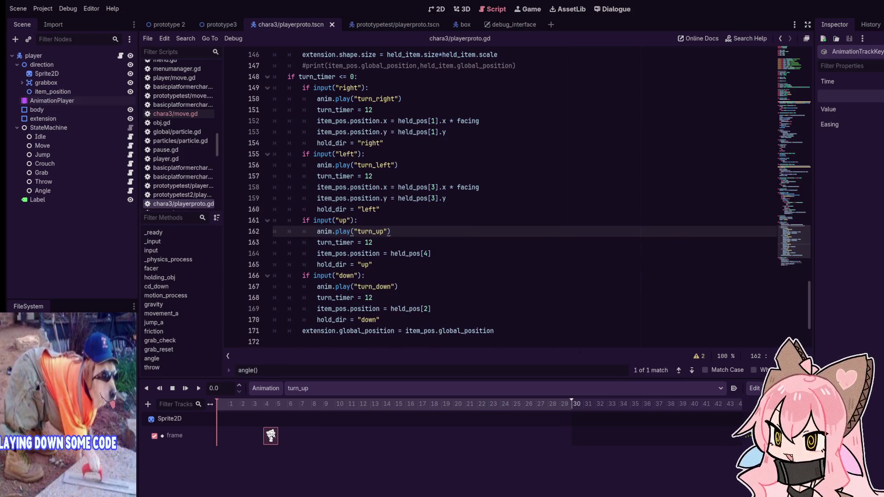